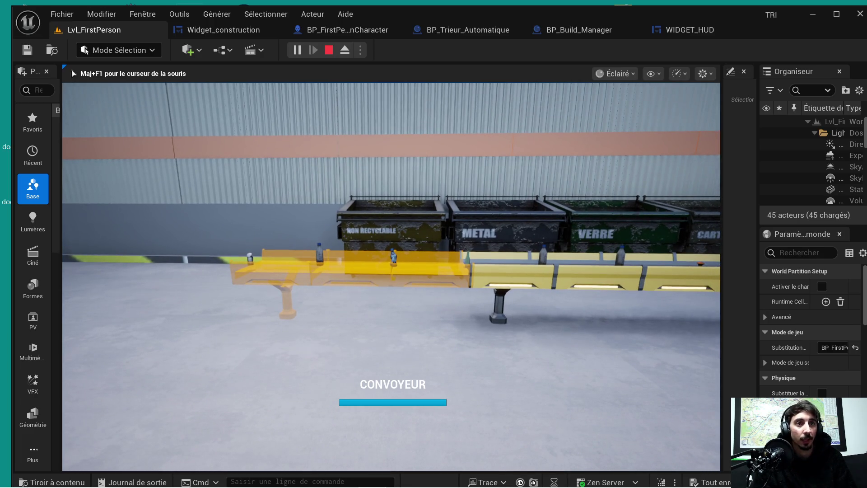
# - Place the yellow conveyor, end the play test and minimise the Unreal Engine editor
pyautogui.click(392, 277)
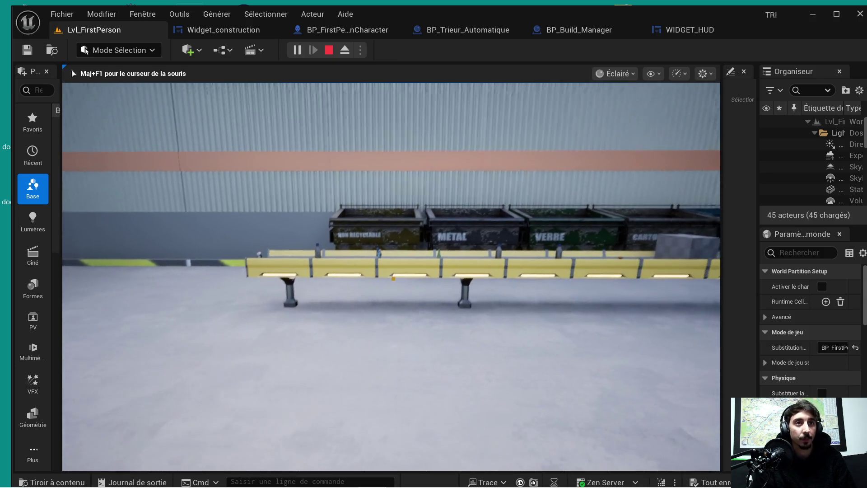
pyautogui.press('Escape')
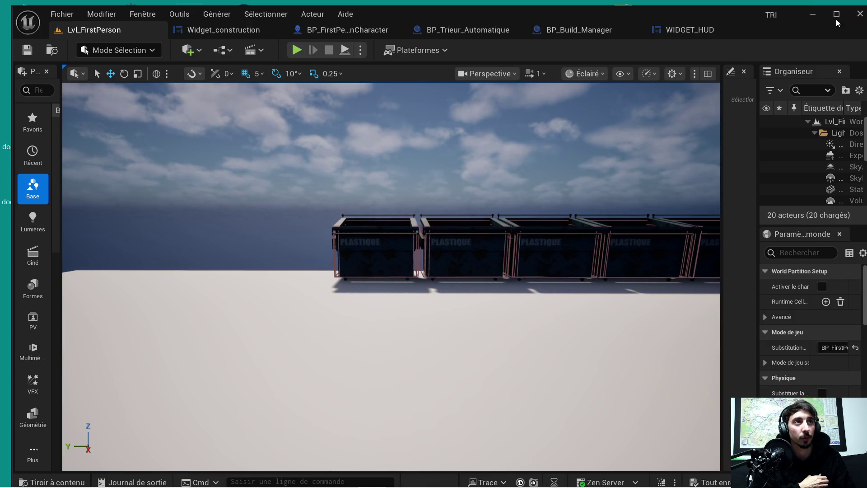
pyautogui.click(812, 14)
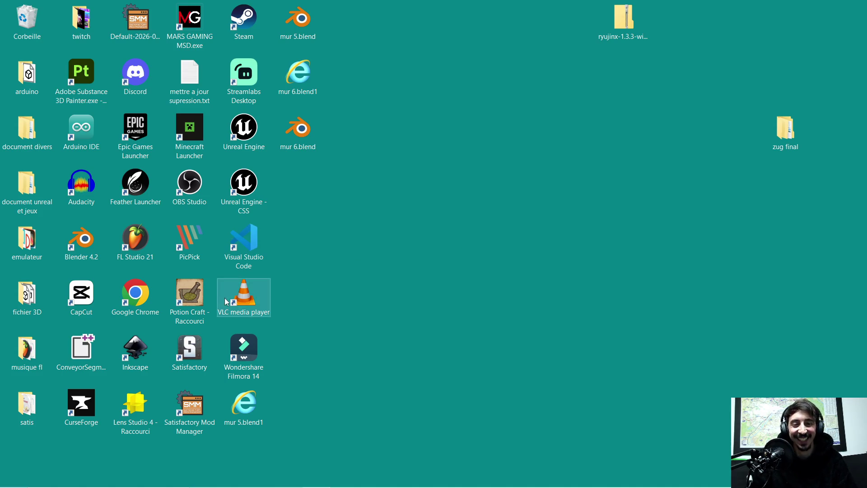
pyautogui.click(207, 302)
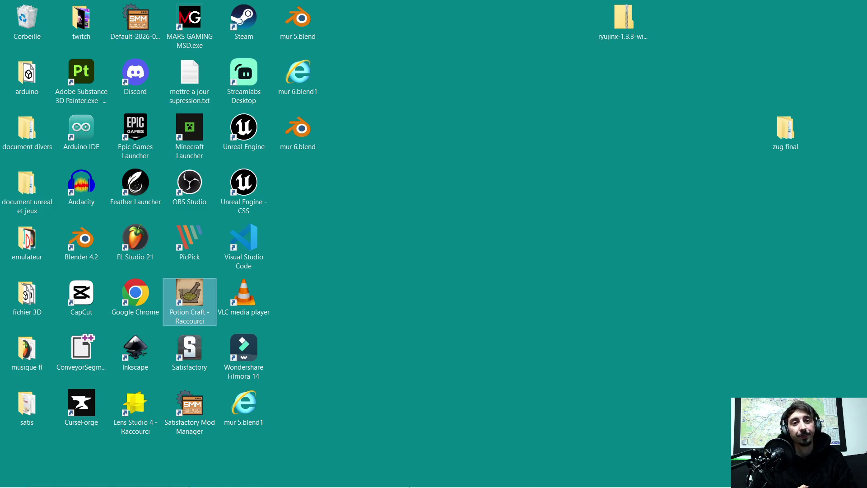
pyautogui.moveTo(399, 485)
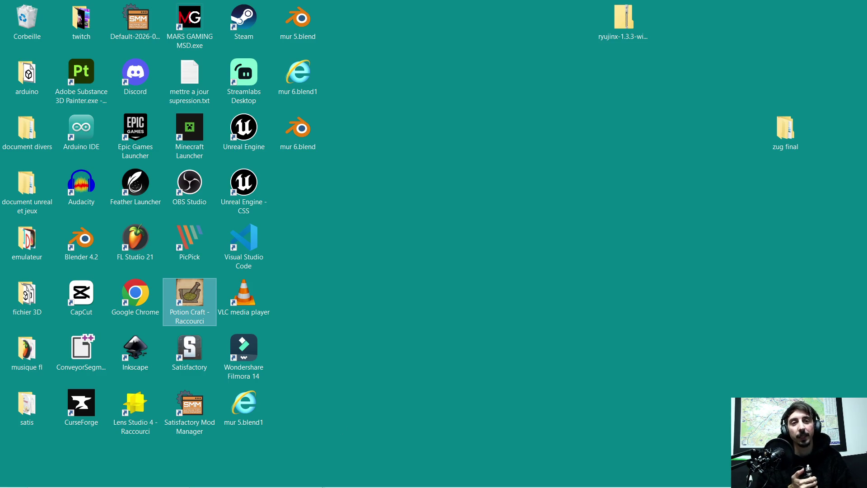
pyautogui.moveTo(296, 486)
pyautogui.click(345, 478)
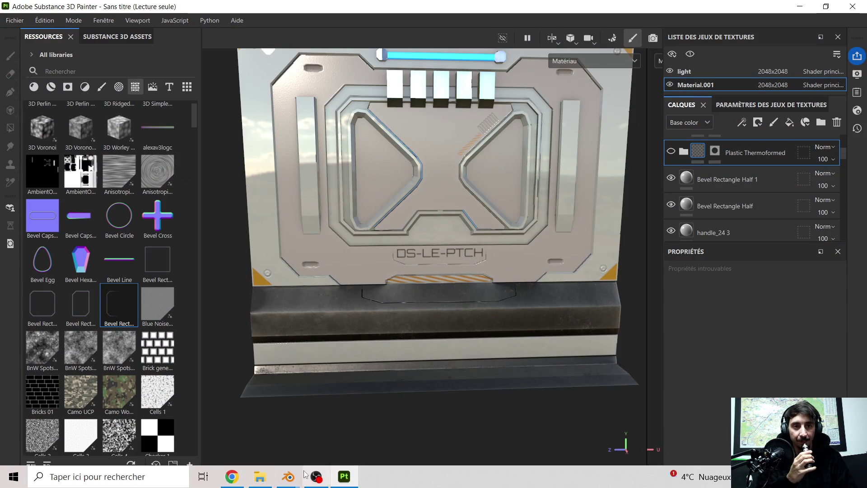
# - Bring up the mur 6 Blender scene, then switch to the ChatGPT conversation in Chrome
pyautogui.moveTo(289, 476)
pyautogui.click(271, 429)
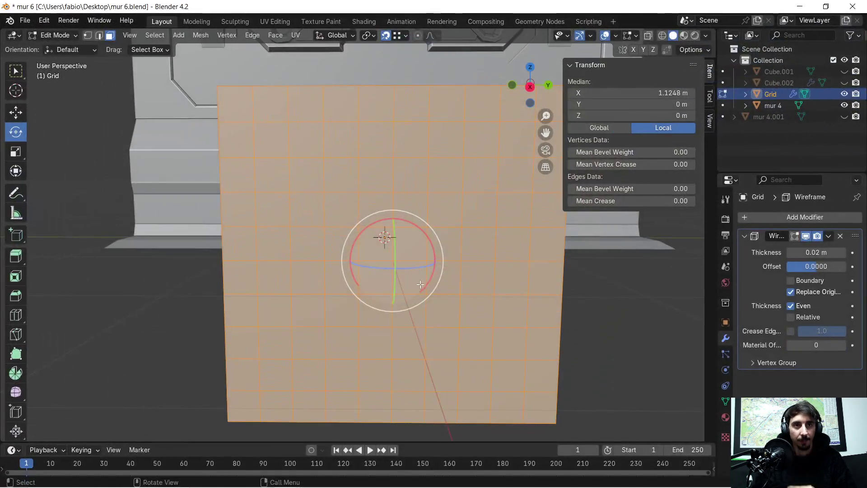
pyautogui.scroll(2, 454, 236)
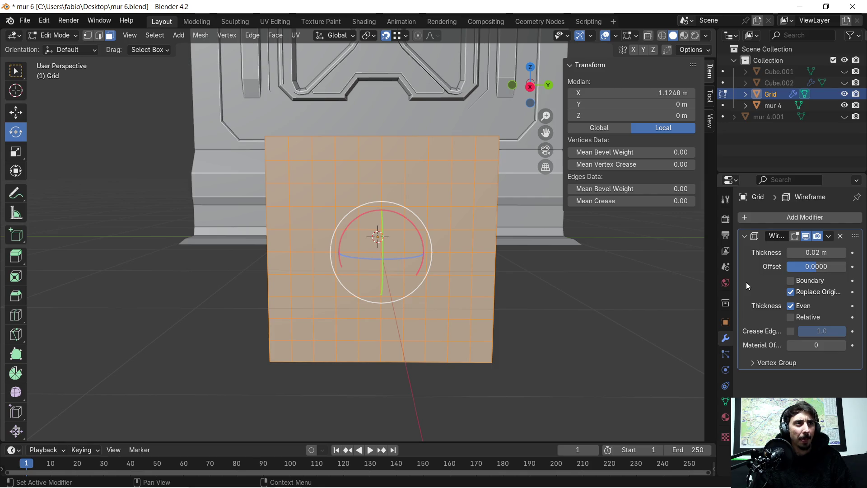
pyautogui.moveTo(289, 485)
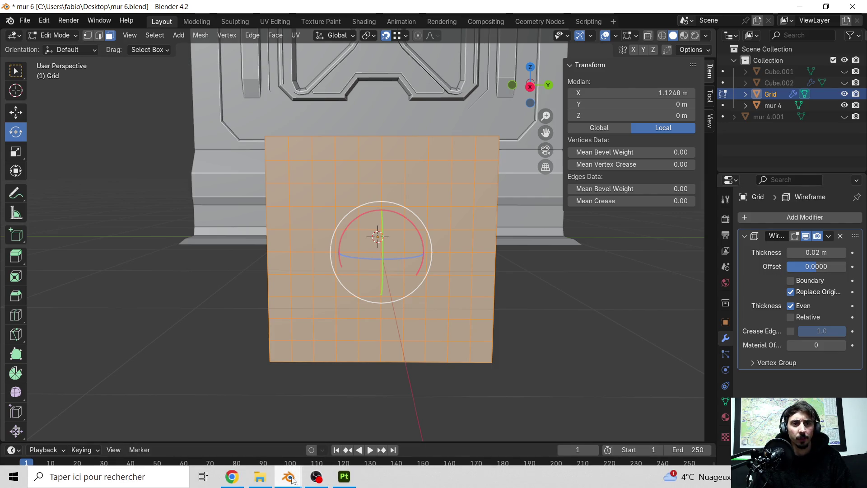
pyautogui.click(231, 476)
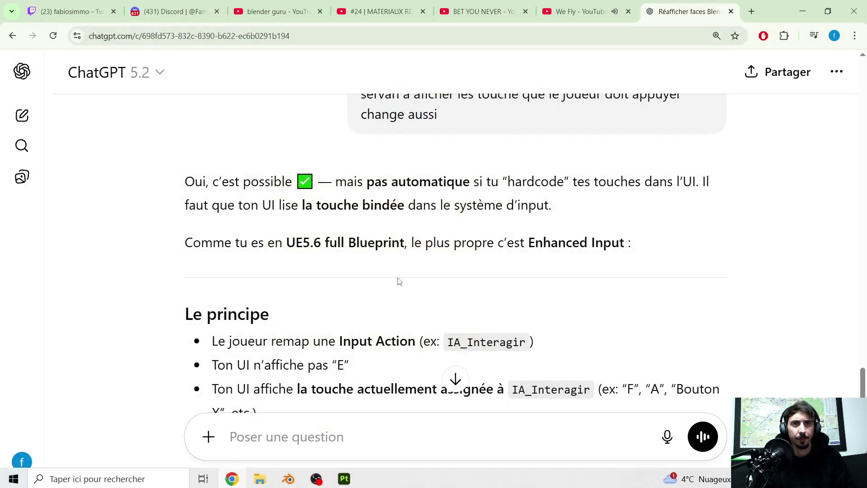
# - Scroll ChatGPT's answer to the 'Réglages importants' Wireframe settings, then return to the mur 6 Blender window
pyautogui.scroll(5, 422, 258)
pyautogui.scroll(15, 422, 258)
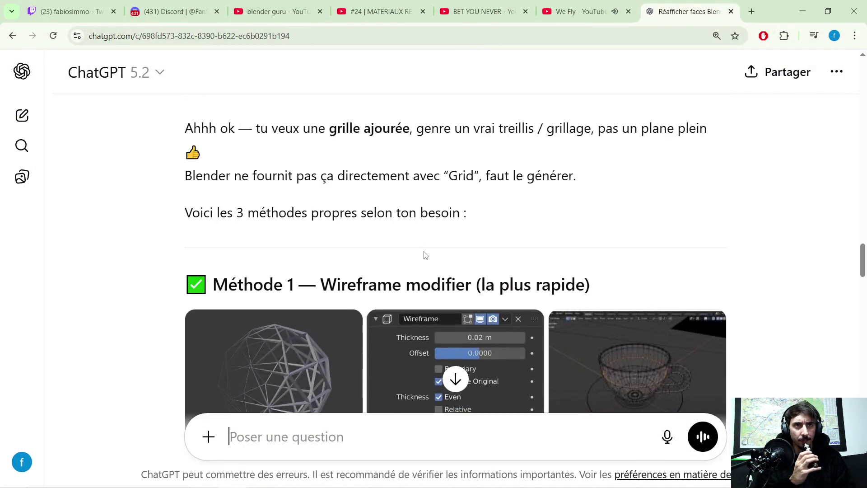
pyautogui.scroll(-5, 424, 253)
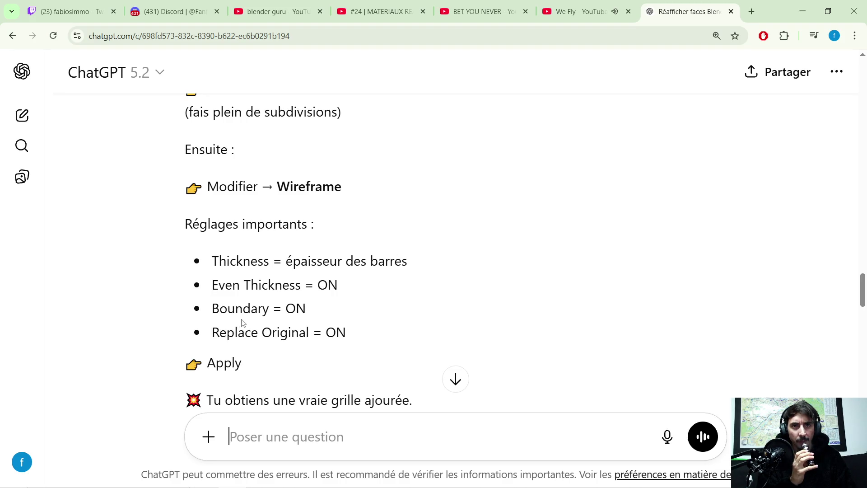
pyautogui.scroll(-1, 311, 314)
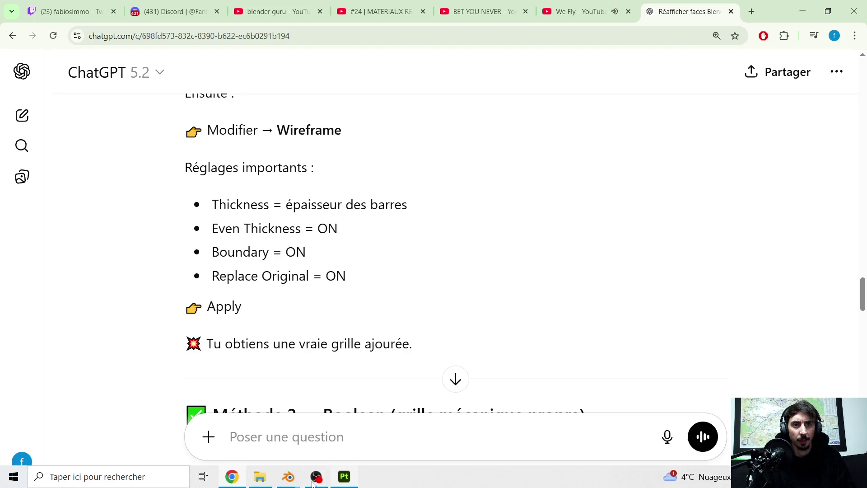
pyautogui.moveTo(289, 477)
pyautogui.click(284, 451)
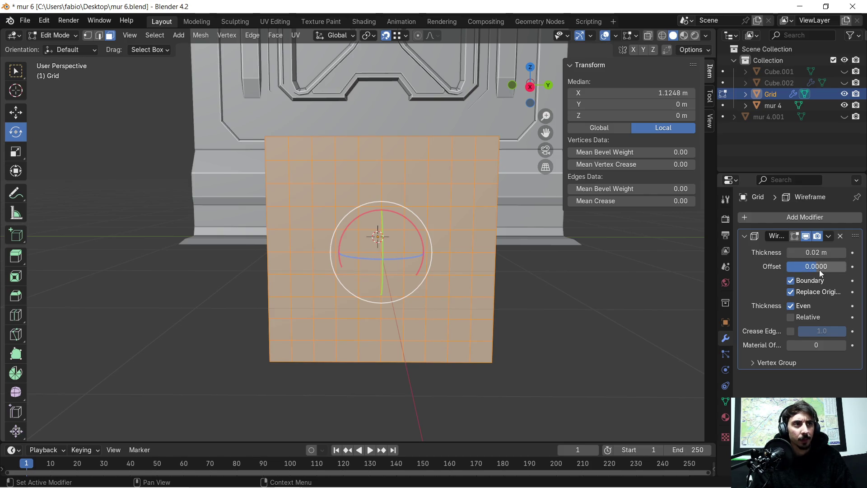
# - Enable Boundary on the Wireframe modifier and thicken the grid bars to 0.032 m in Object Mode
pyautogui.click(828, 236)
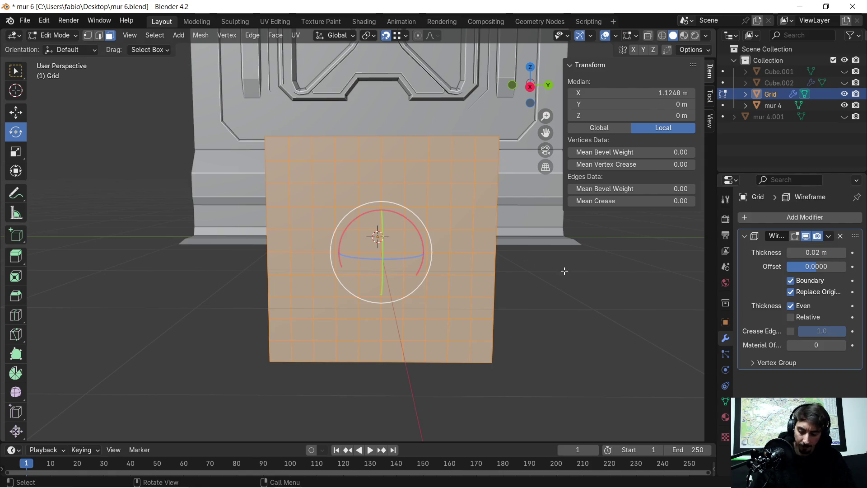
pyautogui.press('Tab')
pyautogui.scroll(3, 491, 223)
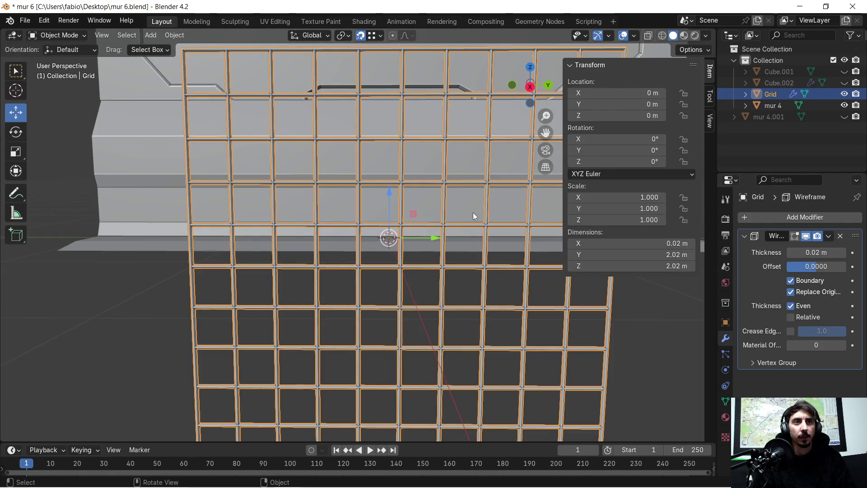
pyautogui.scroll(-2, 472, 212)
pyautogui.moveTo(467, 213)
pyautogui.keyDown('alt'); pyautogui.mouseDown(button='middle')
pyautogui.moveTo(389, 229)
pyautogui.moveTo(486, 226)
pyautogui.moveTo(465, 209)
pyautogui.moveTo(435, 230)
pyautogui.moveTo(440, 221)
pyautogui.mouseUp(button='middle'); pyautogui.keyUp('alt')
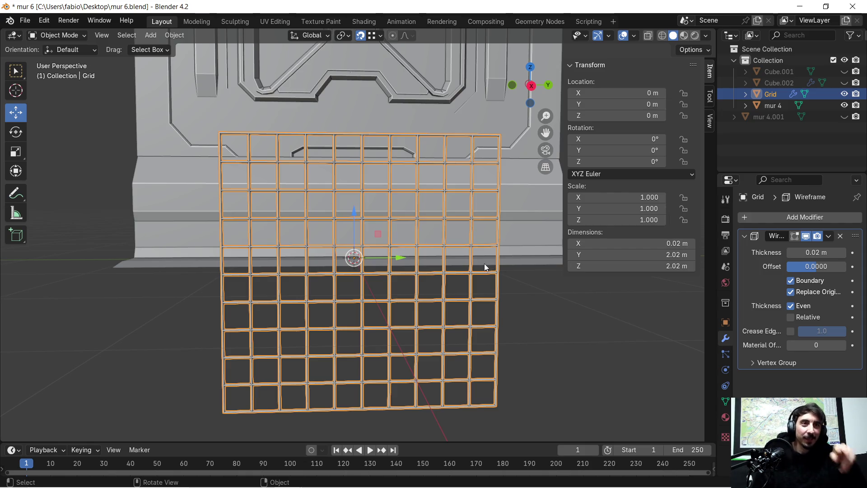
pyautogui.moveTo(822, 257)
pyautogui.mouseDown()
pyautogui.moveTo(839, 256)
pyautogui.moveTo(831, 257)
pyautogui.mouseUp()
pyautogui.click(844, 253)
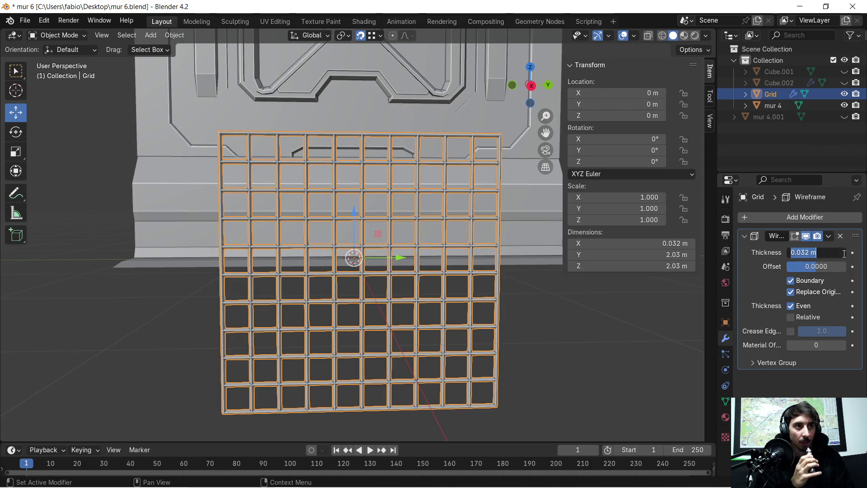
# - Set the wireframe thickness back to 0.02 m and raise the offset to 1
pyautogui.write('0.02')
pyautogui.press('Return')
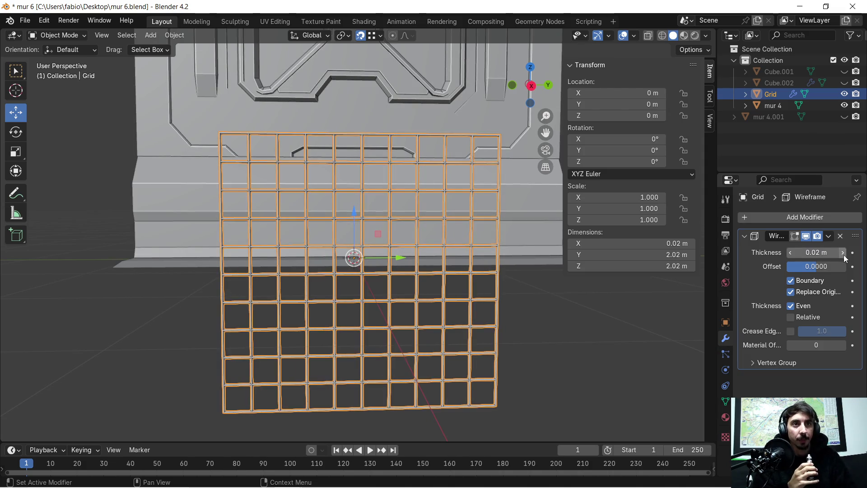
pyautogui.moveTo(817, 267); pyautogui.dragTo(846, 266)
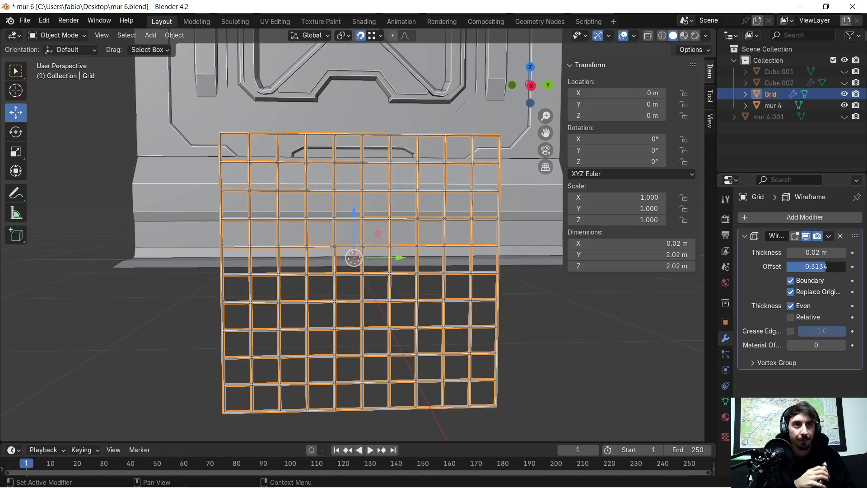
pyautogui.moveTo(401, 246)
pyautogui.mouseDown(button='middle')
pyautogui.moveTo(470, 242)
pyautogui.moveTo(472, 232)
pyautogui.moveTo(423, 254)
pyautogui.moveTo(438, 269)
pyautogui.moveTo(435, 258)
pyautogui.mouseUp(button='middle')
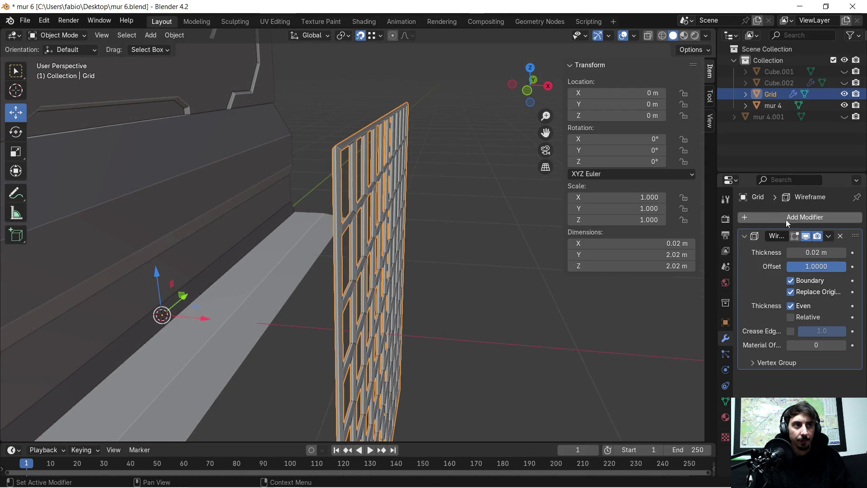
# - Try negative and zero wireframe offsets, then delete the Wireframe modifier from the grid
pyautogui.moveTo(816, 266); pyautogui.dragTo(750, 266)
pyautogui.click(826, 266)
pyautogui.write('0')
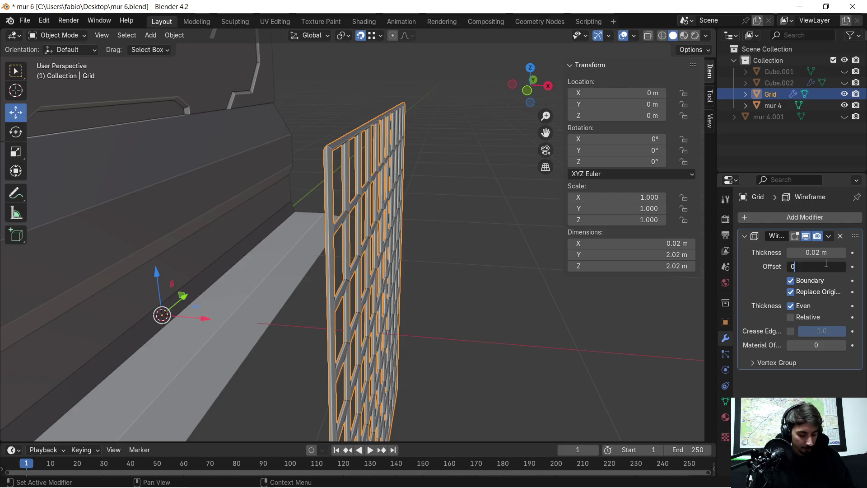
pyautogui.press('Return')
pyautogui.moveTo(544, 219)
pyautogui.mouseDown(button='middle')
pyautogui.moveTo(445, 231)
pyautogui.moveTo(422, 204)
pyautogui.moveTo(405, 269)
pyautogui.moveTo(403, 229)
pyautogui.moveTo(418, 222)
pyautogui.mouseUp(button='middle')
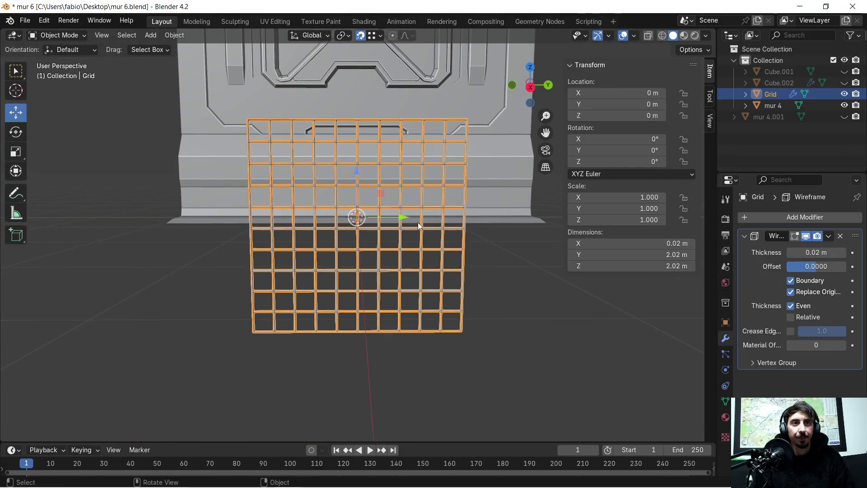
pyautogui.scroll(1, 418, 225)
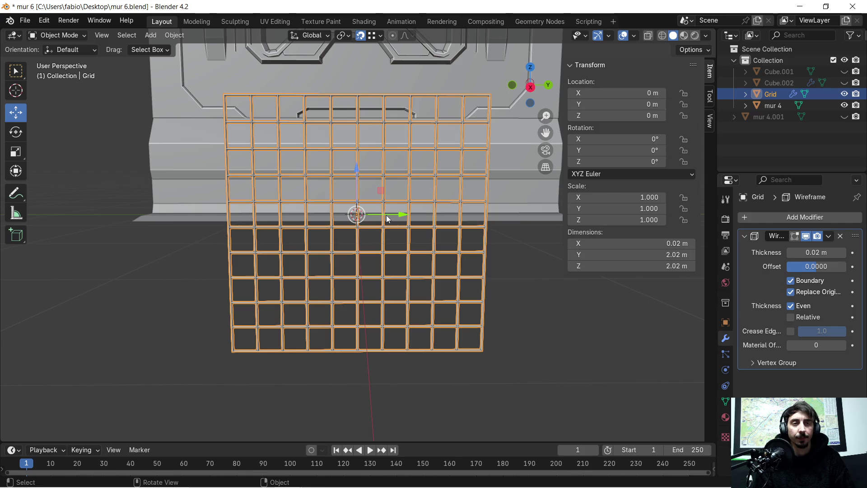
pyautogui.hotkey('ctrl', 'z')
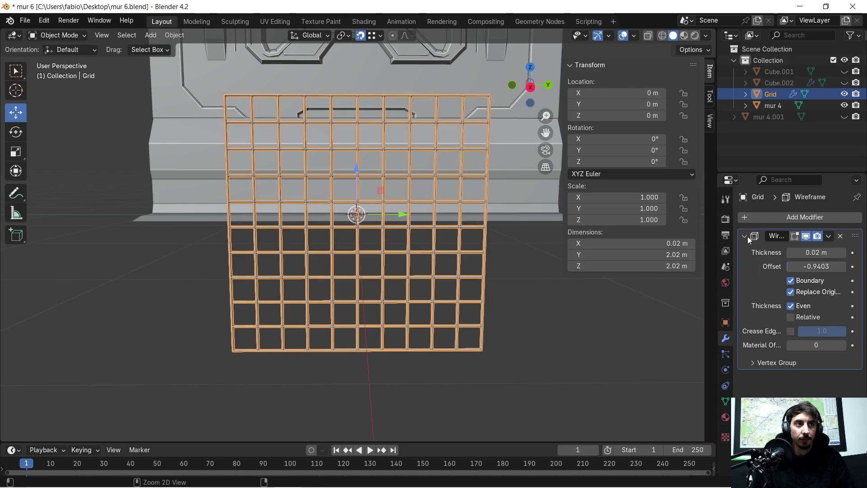
pyautogui.click(839, 236)
pyautogui.moveTo(386, 198)
pyautogui.mouseDown(button='middle')
pyautogui.moveTo(418, 192)
pyautogui.moveTo(433, 228)
pyautogui.mouseUp(button='middle')
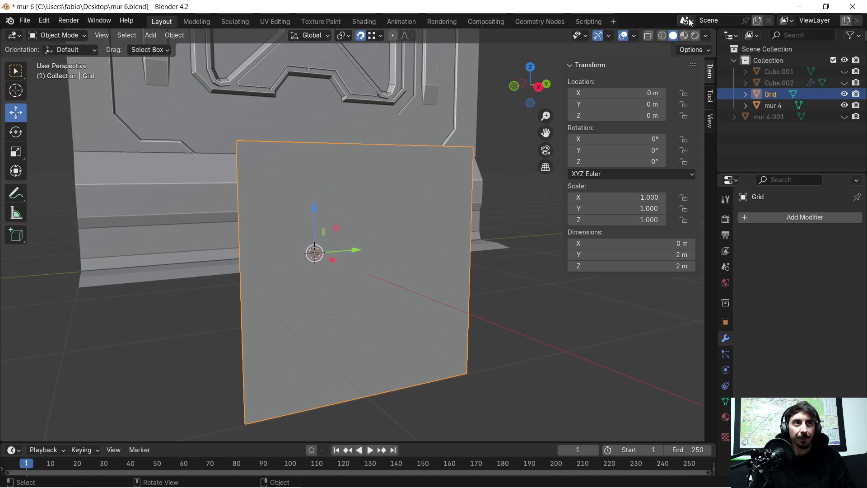
# - Subdivide the plane's faces in Edit Mode for a denser grid
pyautogui.click(683, 36)
pyautogui.click(675, 37)
pyautogui.press('Tab')
pyautogui.moveTo(373, 239)
pyautogui.mouseDown(button='middle')
pyautogui.moveTo(348, 232)
pyautogui.moveTo(454, 242)
pyautogui.mouseUp(button='middle')
pyautogui.rightClick(347, 231)
pyautogui.click(347, 228)
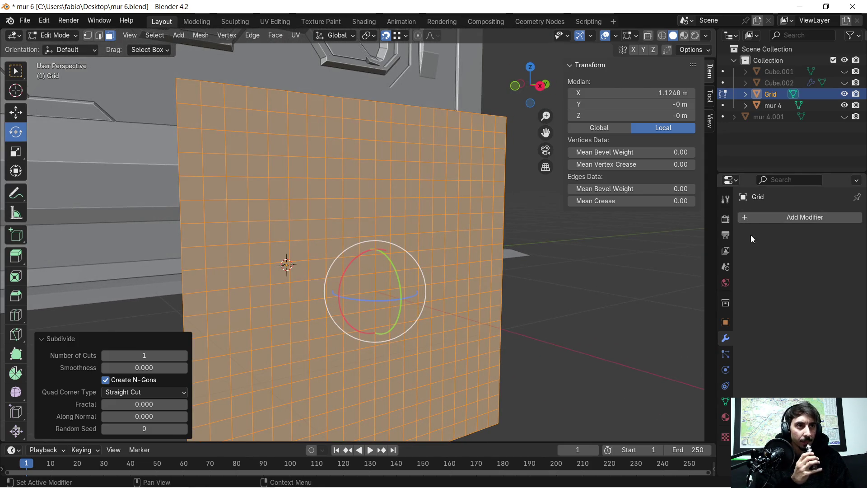
# - Add a new Wireframe modifier at 0.02 m and view the grille in Object Mode
pyautogui.click(744, 217)
pyautogui.click(733, 220)
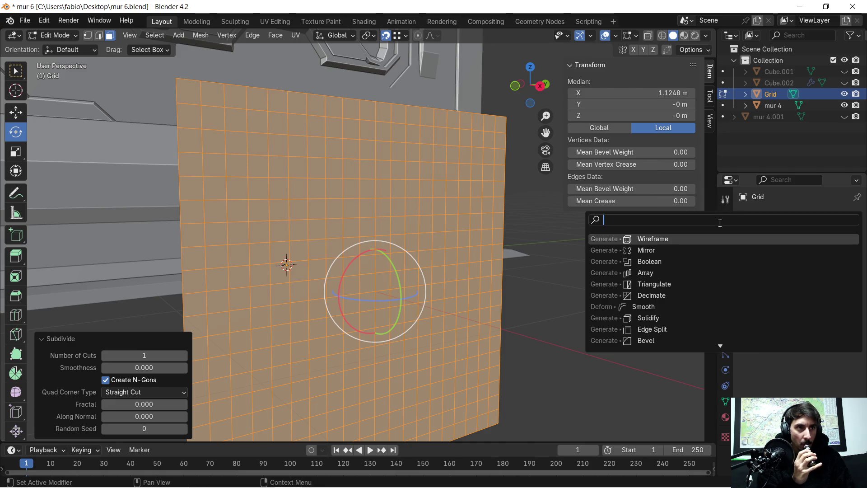
pyautogui.click(665, 237)
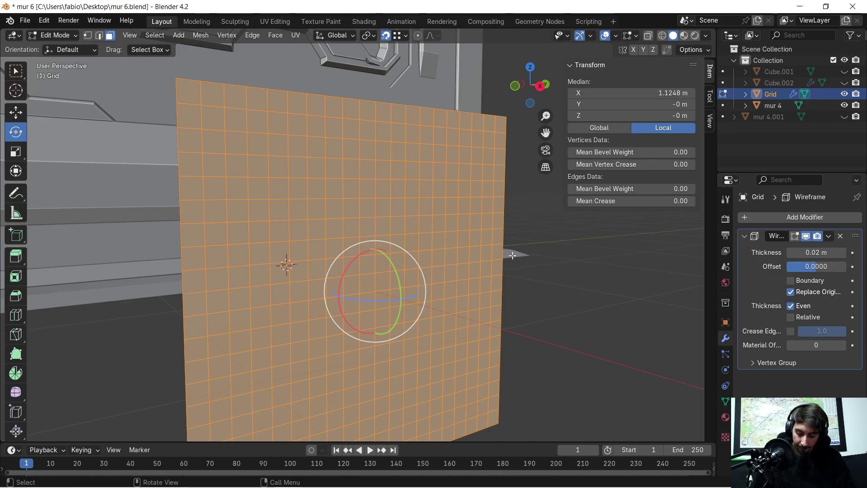
pyautogui.press('Tab')
pyautogui.moveTo(487, 252)
pyautogui.mouseDown(button='middle')
pyautogui.moveTo(458, 258)
pyautogui.moveTo(443, 236)
pyautogui.moveTo(426, 250)
pyautogui.moveTo(381, 215)
pyautogui.moveTo(347, 216)
pyautogui.mouseUp(button='middle')
pyautogui.scroll(3, 427, 250)
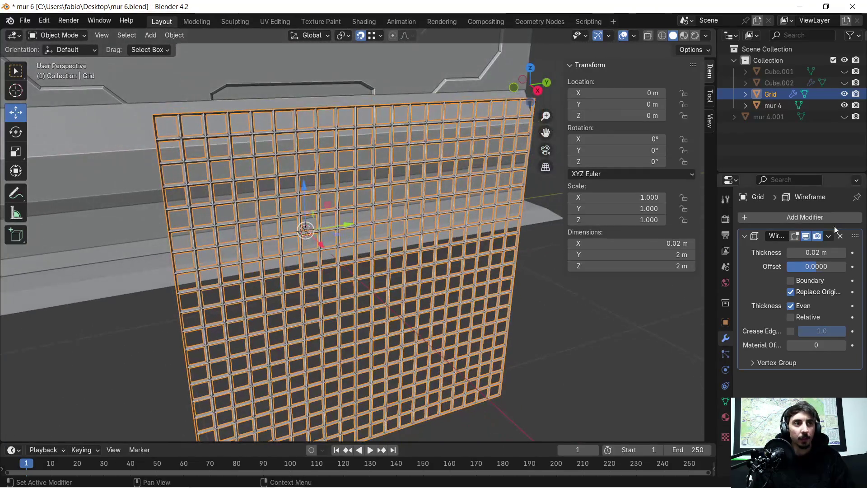
# - Apply the Wireframe modifier and add a Smooth modifier (factor 0.5, 1 repeat)
pyautogui.click(828, 235)
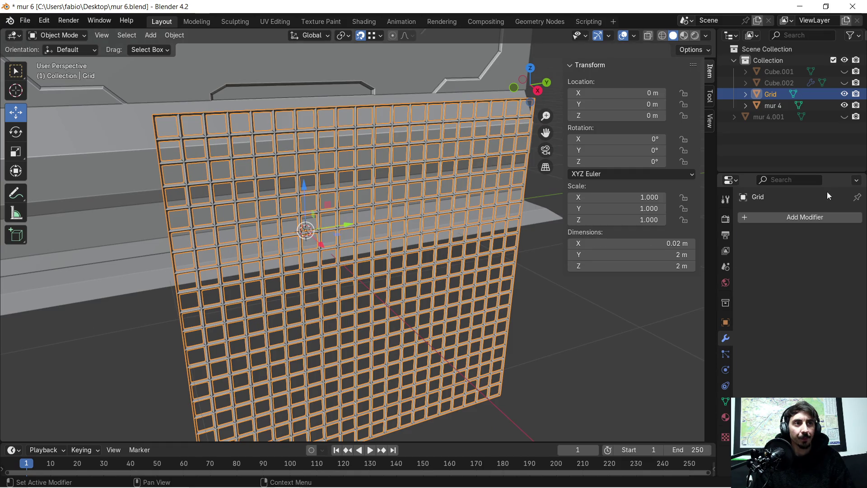
pyautogui.click(747, 215)
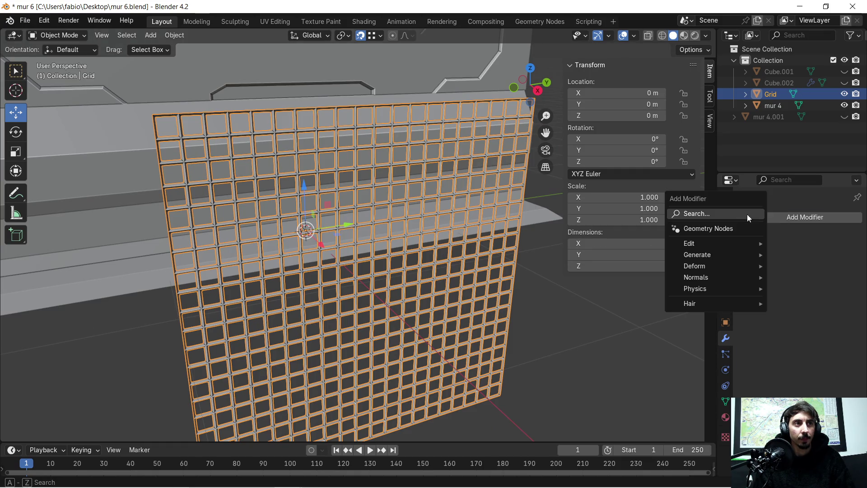
pyautogui.click(715, 215)
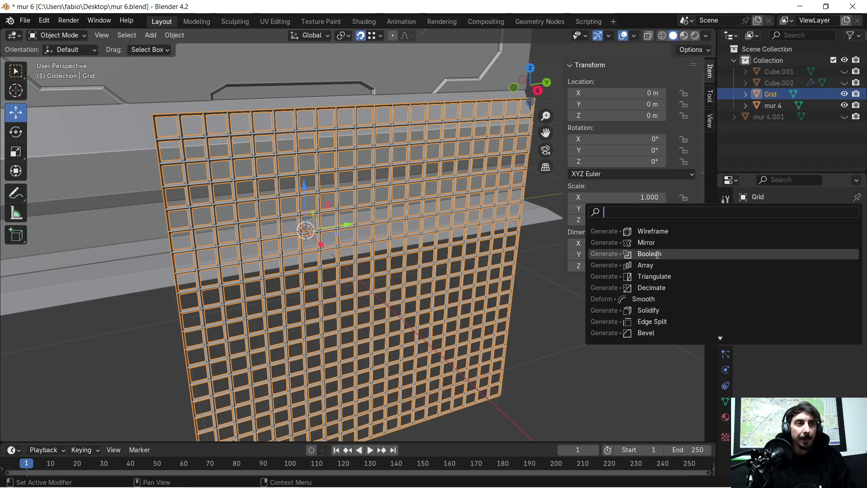
pyautogui.click(667, 301)
pyautogui.scroll(5, 218, 169)
pyautogui.moveTo(219, 170)
pyautogui.mouseDown(button='middle')
pyautogui.moveTo(278, 196)
pyautogui.moveTo(300, 190)
pyautogui.moveTo(275, 188)
pyautogui.moveTo(286, 183)
pyautogui.moveTo(289, 159)
pyautogui.mouseUp(button='middle')
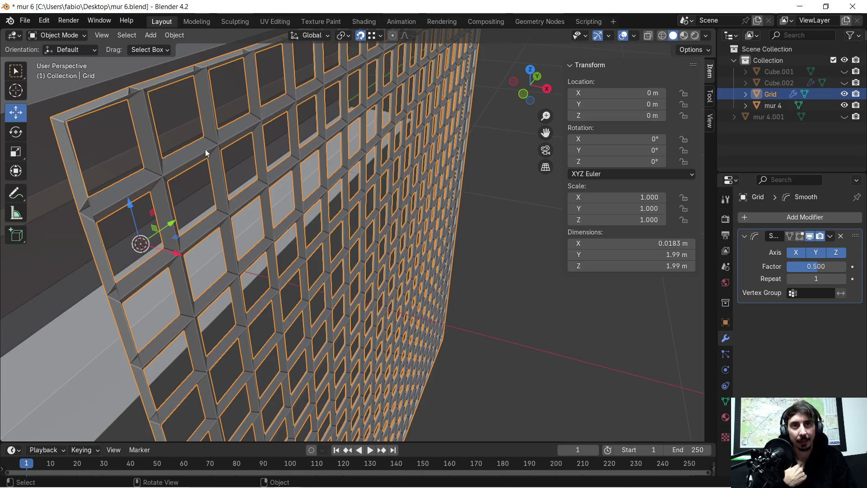
# - Set the Smooth modifier to factor 3.037 with Repeat 0, leaving the bars square
pyautogui.moveTo(800, 279)
pyautogui.mouseDown()
pyautogui.moveTo(824, 279)
pyautogui.moveTo(808, 279)
pyautogui.mouseUp()
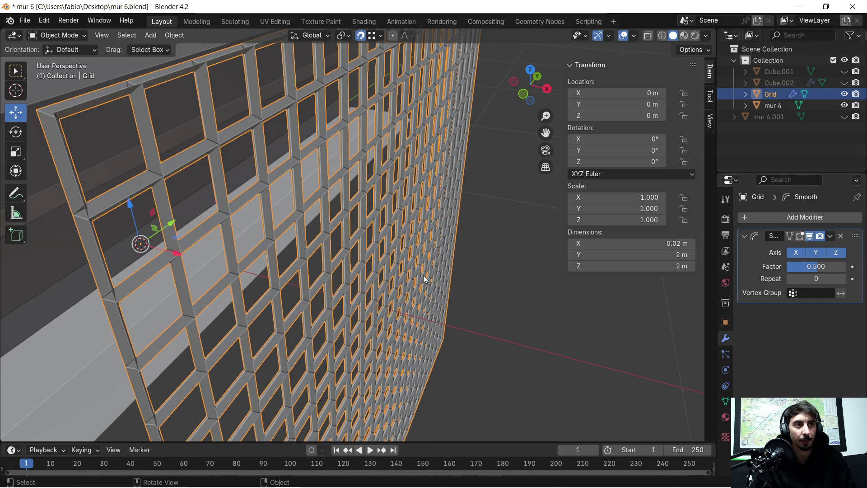
pyautogui.scroll(-2, 423, 275)
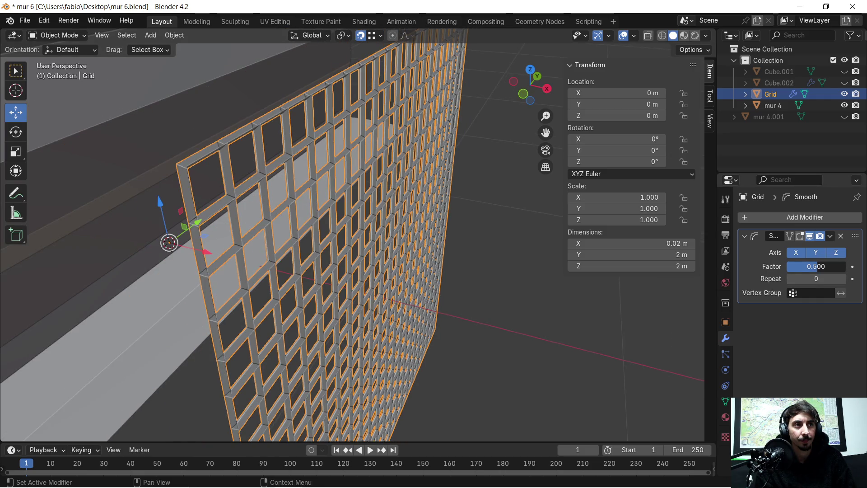
pyautogui.moveTo(817, 266)
pyautogui.mouseDown()
pyautogui.moveTo(836, 266)
pyautogui.moveTo(813, 279)
pyautogui.mouseUp()
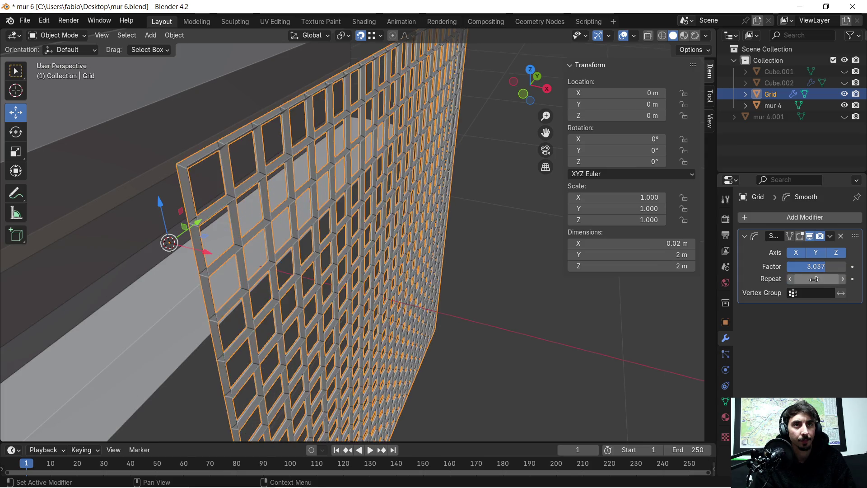
pyautogui.scroll(-2, 498, 284)
pyautogui.moveTo(499, 284); pyautogui.dragTo(632, 266, button='middle')
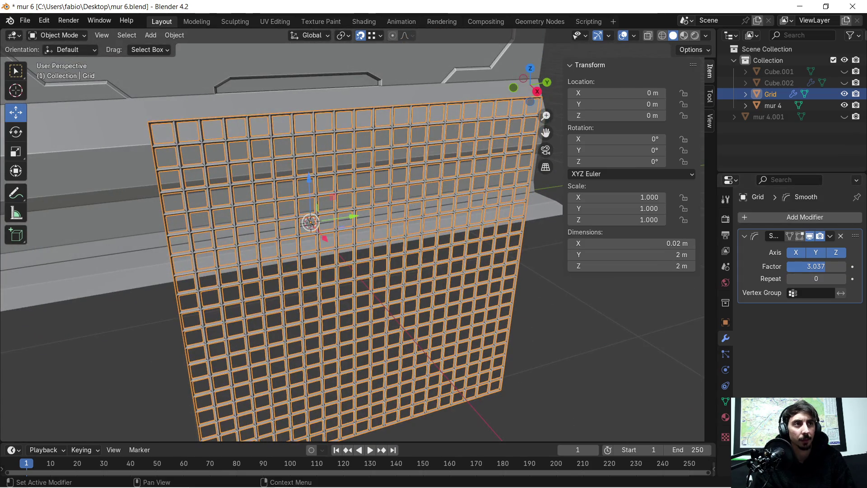
# - Delete the Smooth modifier and add a Bevel modifier (0.1 m, 1 segment, 30°)
pyautogui.click(842, 236)
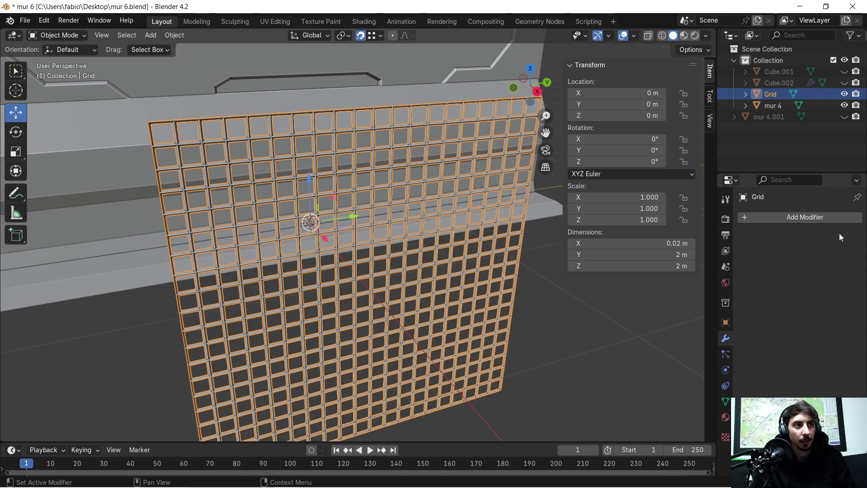
pyautogui.click(754, 218)
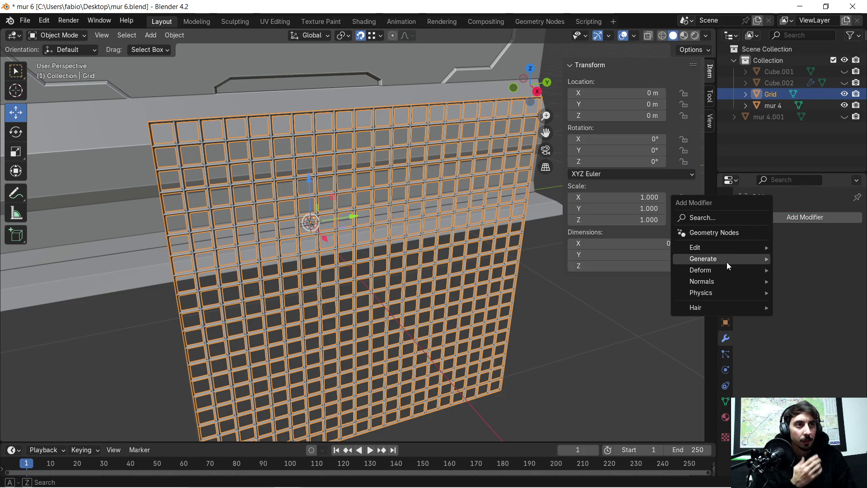
pyautogui.click(732, 217)
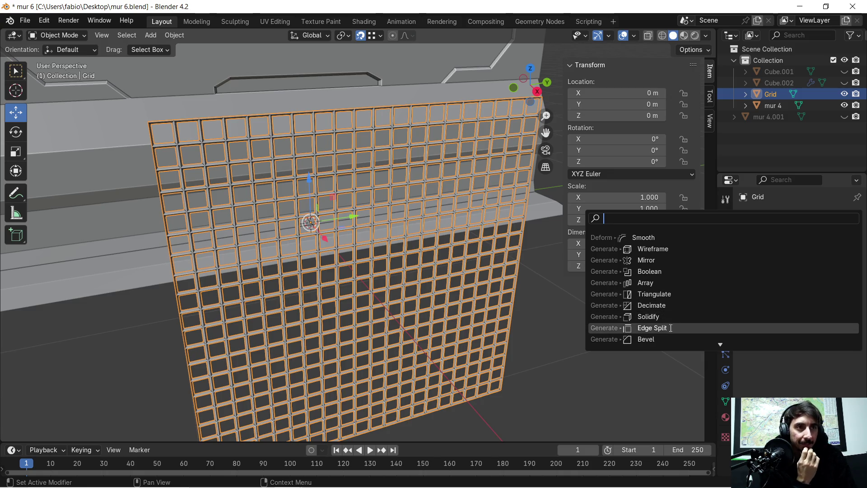
pyautogui.click(659, 339)
pyautogui.scroll(3, 331, 208)
pyautogui.moveTo(331, 208)
pyautogui.mouseDown(button='middle')
pyautogui.moveTo(335, 237)
pyautogui.moveTo(363, 226)
pyautogui.moveTo(358, 233)
pyautogui.moveTo(316, 217)
pyautogui.moveTo(229, 157)
pyautogui.moveTo(286, 189)
pyautogui.mouseUp(button='middle')
pyautogui.scroll(5, 270, 178)
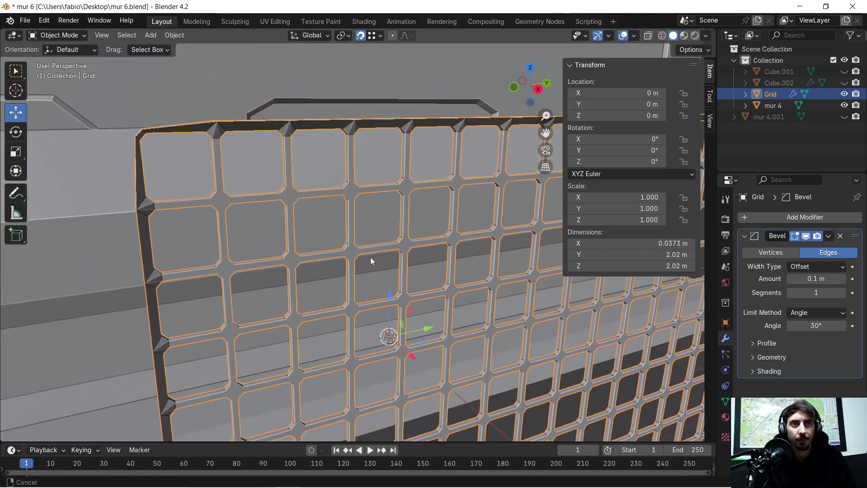
# - Set the Bevel modifier's Segments to 16 for tube-like rounded grid bars
pyautogui.moveTo(370, 261); pyautogui.dragTo(302, 206, button='middle')
pyautogui.scroll(-2, 310, 205)
pyautogui.scroll(4, 310, 207)
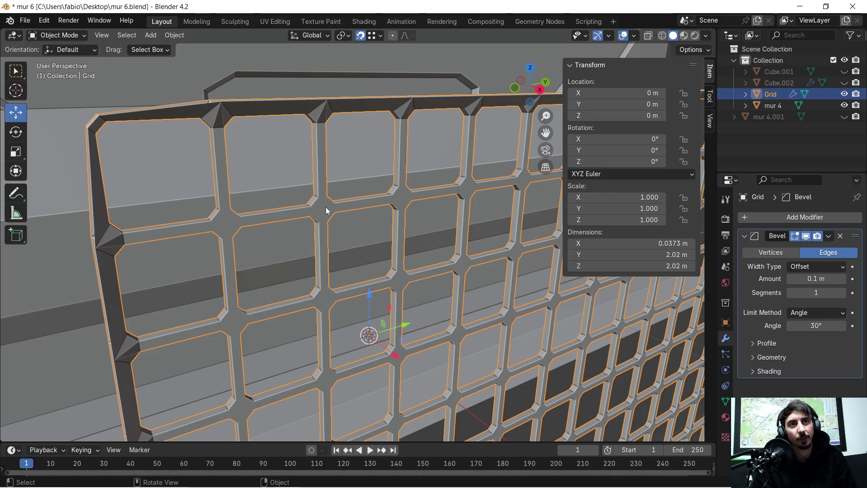
pyautogui.moveTo(808, 292); pyautogui.dragTo(857, 293)
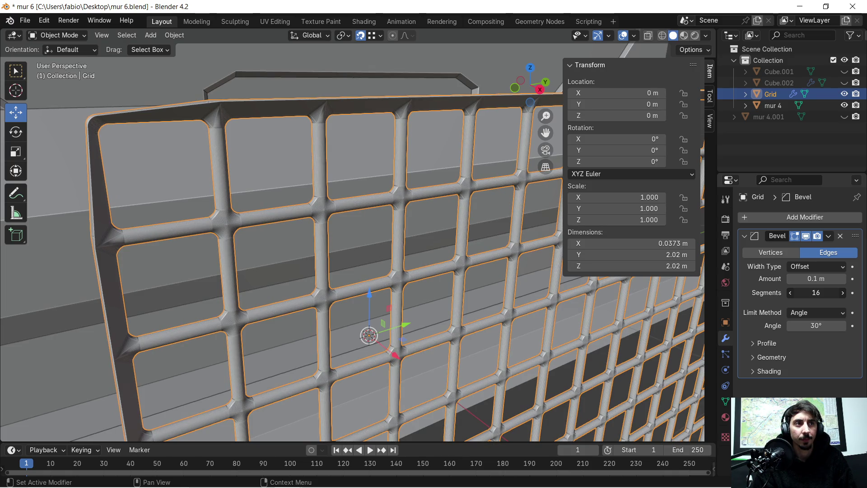
pyautogui.moveTo(440, 289)
pyautogui.mouseDown(button='middle')
pyautogui.moveTo(402, 294)
pyautogui.moveTo(363, 274)
pyautogui.moveTo(342, 199)
pyautogui.mouseUp(button='middle')
pyautogui.scroll(-3, 362, 274)
pyautogui.scroll(1, 342, 200)
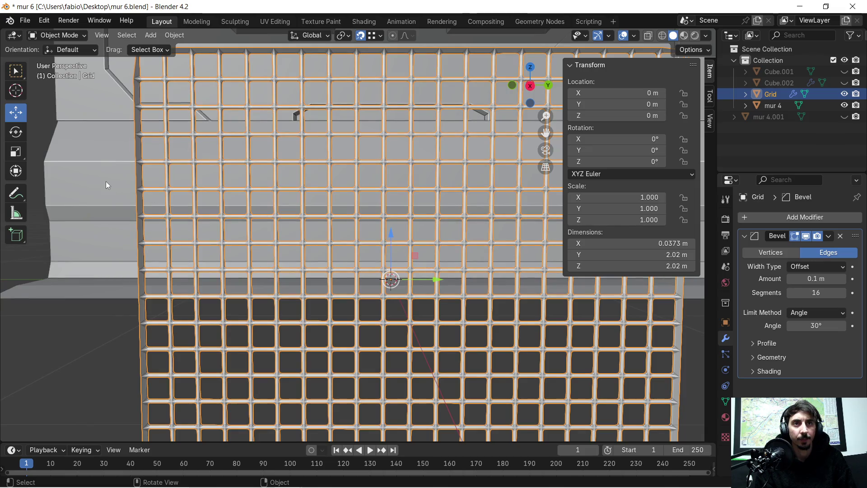
pyautogui.press('Tab')
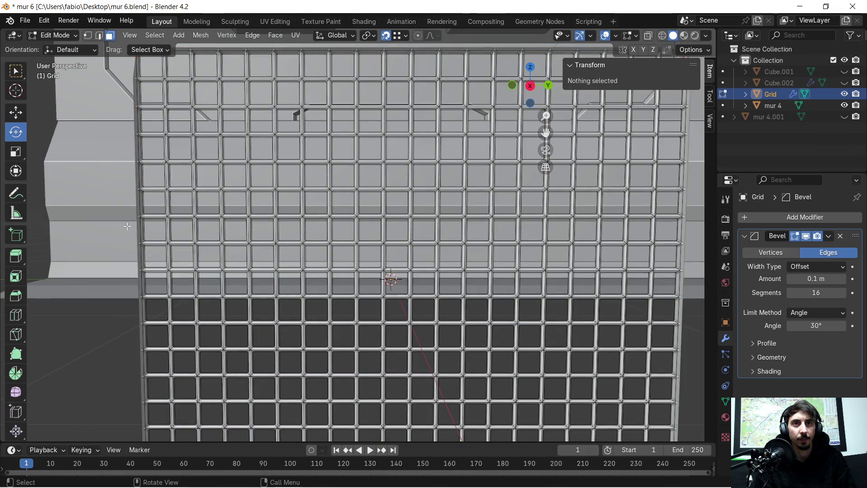
pyautogui.press('Tab')
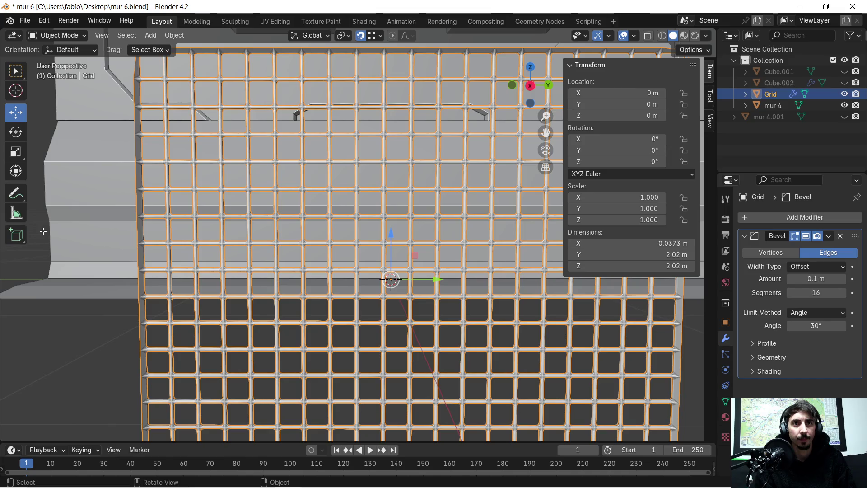
pyautogui.press('Tab')
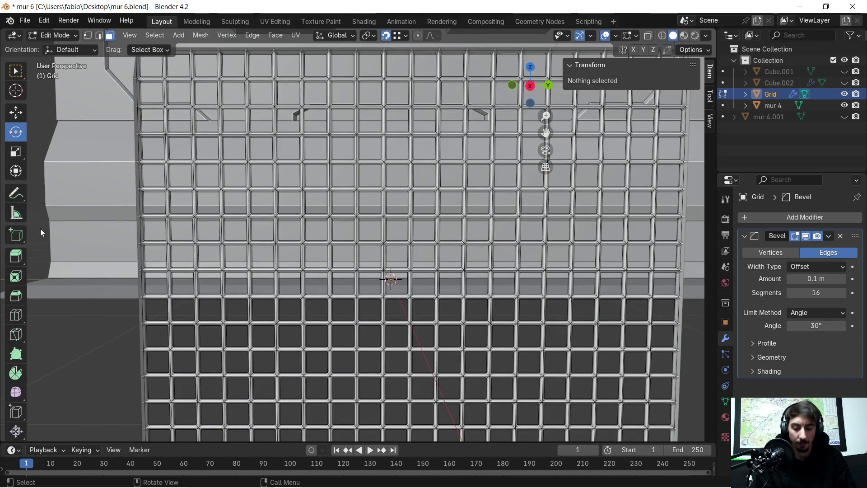
pyautogui.press('Tab')
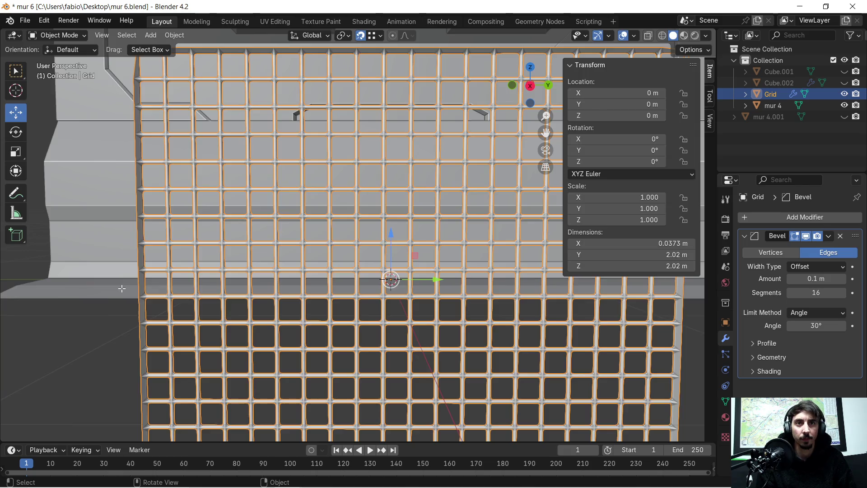
pyautogui.press('Tab')
pyautogui.scroll(-4, 158, 283)
pyautogui.scroll(3, 197, 289)
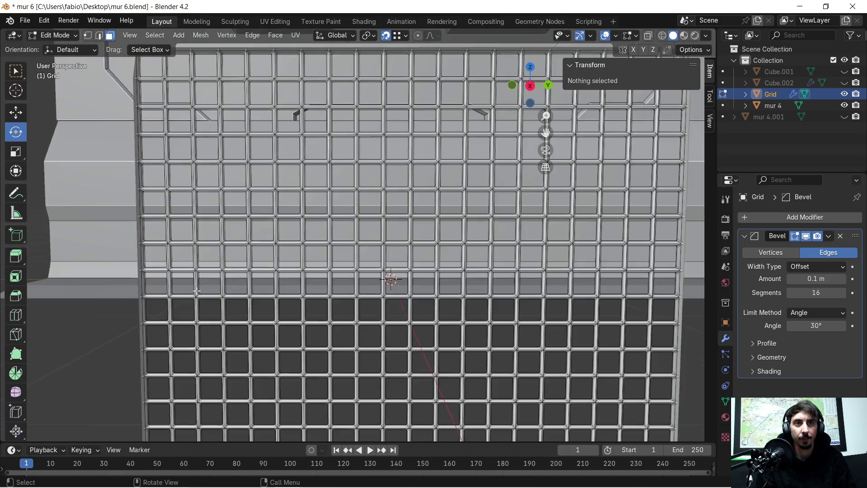
pyautogui.press('Tab')
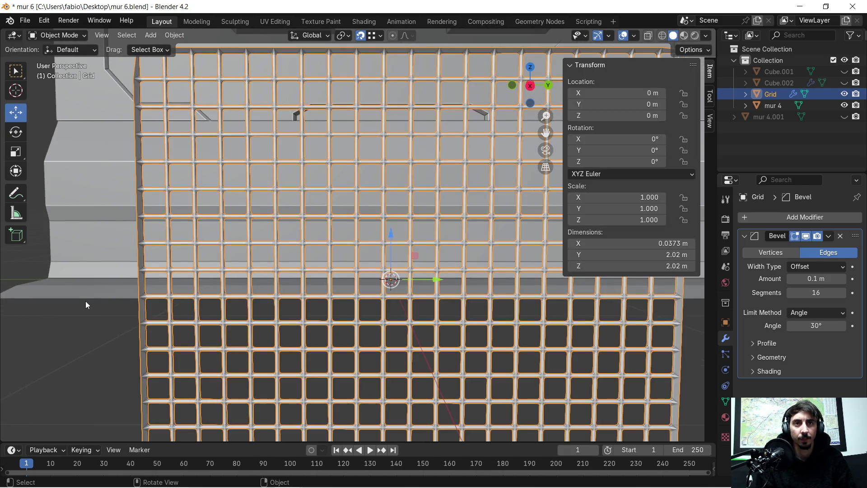
pyautogui.click(79, 328)
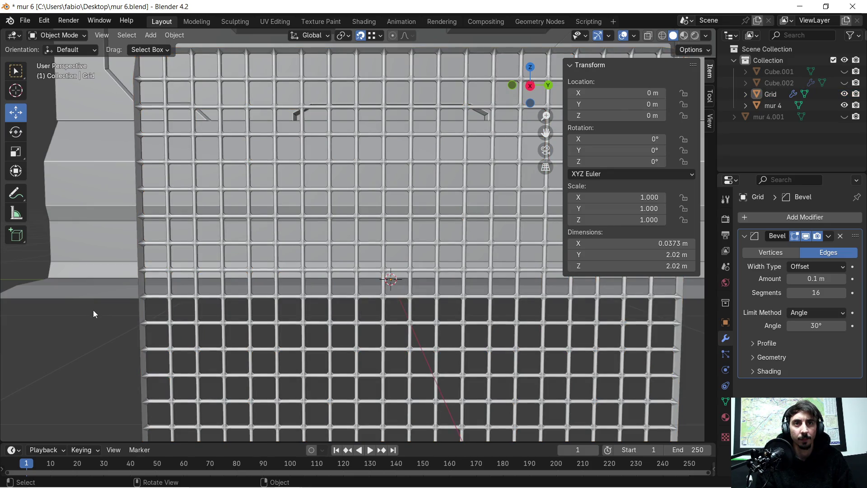
pyautogui.scroll(3, 240, 223)
pyautogui.moveTo(240, 223)
pyautogui.mouseDown(button='middle')
pyautogui.moveTo(230, 227)
pyautogui.moveTo(307, 261)
pyautogui.moveTo(278, 225)
pyautogui.moveTo(239, 234)
pyautogui.moveTo(369, 236)
pyautogui.moveTo(318, 228)
pyautogui.moveTo(320, 219)
pyautogui.mouseUp(button='middle')
# - Switch the Grid's Bevel modifier from Edges to Vertices and inspect the result
pyautogui.scroll(-5, 268, 234)
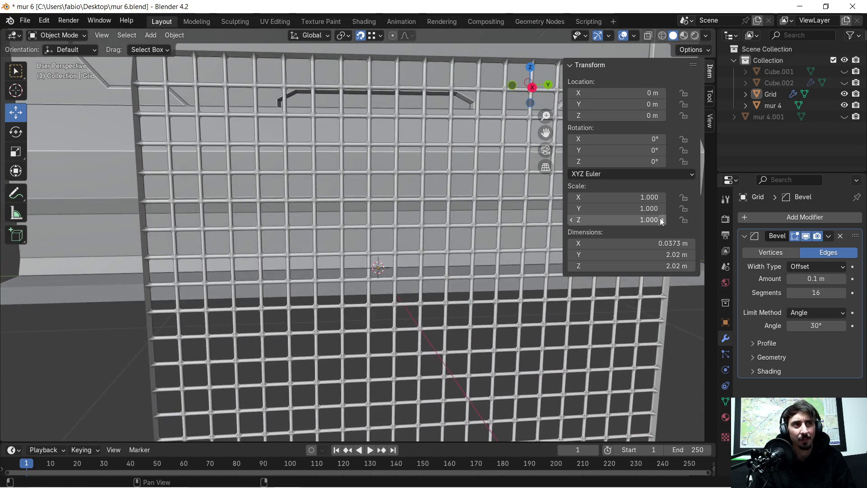
pyautogui.click(771, 251)
pyautogui.moveTo(384, 175)
pyautogui.mouseDown(button='middle')
pyautogui.moveTo(204, 153)
pyautogui.moveTo(244, 167)
pyautogui.mouseUp(button='middle')
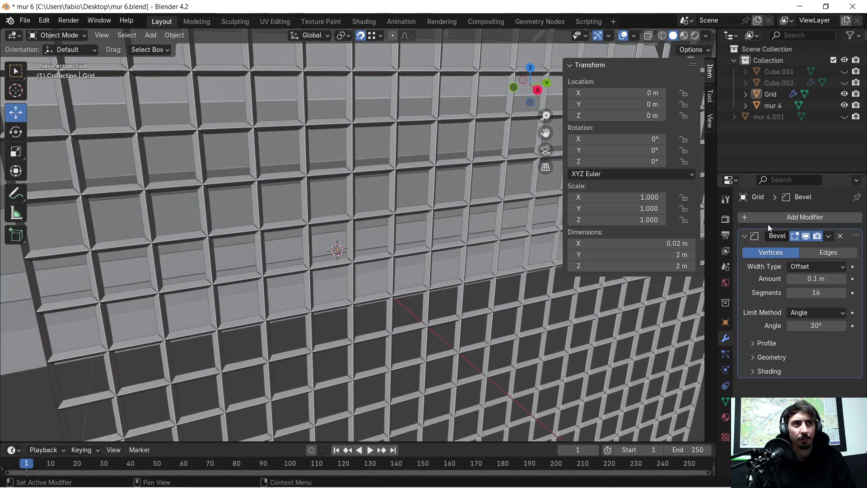
# - Delete the Bevel modifier so the Grid carries no modifiers
pyautogui.click(839, 236)
pyautogui.scroll(-5, 356, 210)
pyautogui.moveTo(372, 212)
pyautogui.mouseDown(button='middle')
pyautogui.moveTo(361, 187)
pyautogui.moveTo(365, 204)
pyautogui.mouseUp(button='middle')
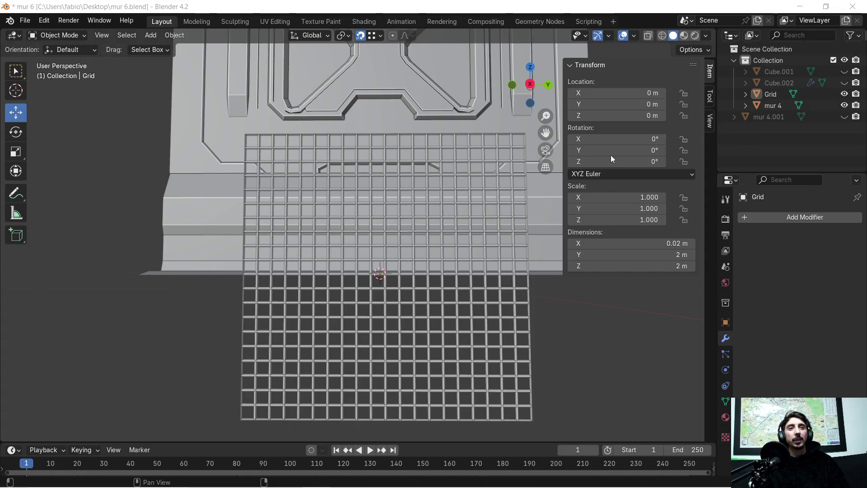
pyautogui.moveTo(380, 161)
pyautogui.mouseDown(button='middle')
pyautogui.moveTo(441, 201)
pyautogui.moveTo(364, 197)
pyautogui.moveTo(440, 210)
pyautogui.moveTo(445, 172)
pyautogui.moveTo(418, 204)
pyautogui.moveTo(424, 235)
pyautogui.moveTo(377, 117)
pyautogui.moveTo(389, 240)
pyautogui.moveTo(402, 222)
pyautogui.mouseUp(button='middle')
# - Select the Grid and adjust its height along Z, raising it to 2.792 m then lowering it
pyautogui.click(350, 169)
pyautogui.press('g')
pyautogui.press('z')
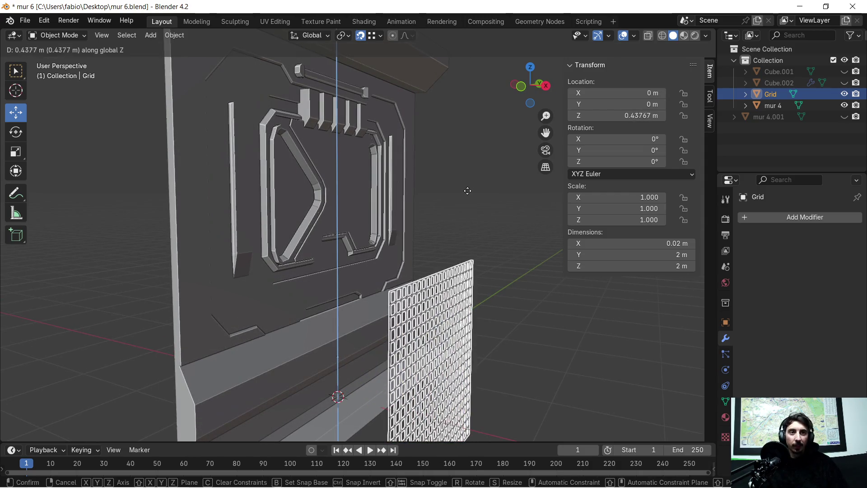
pyautogui.click(452, 73)
pyautogui.moveTo(452, 72)
pyautogui.mouseDown(button='middle')
pyautogui.moveTo(337, 143)
pyautogui.moveTo(363, 157)
pyautogui.moveTo(455, 159)
pyautogui.moveTo(397, 152)
pyautogui.mouseUp(button='middle')
pyautogui.scroll(5, 399, 161)
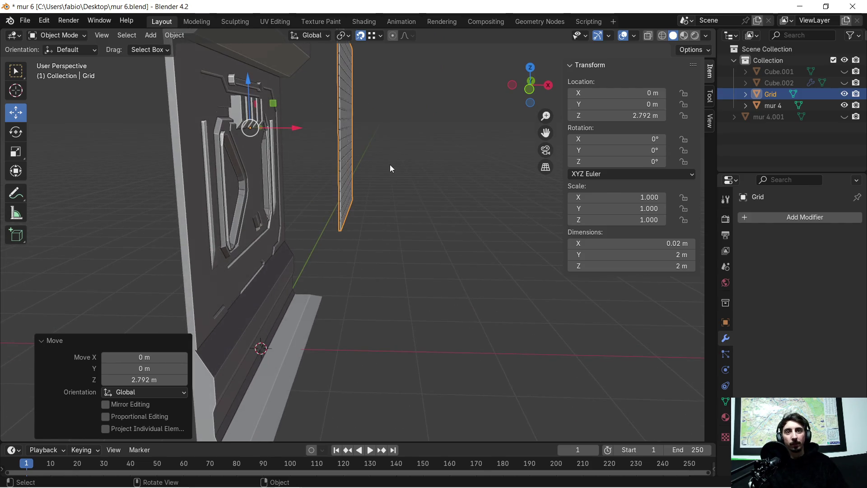
pyautogui.press('g')
pyautogui.press('z')
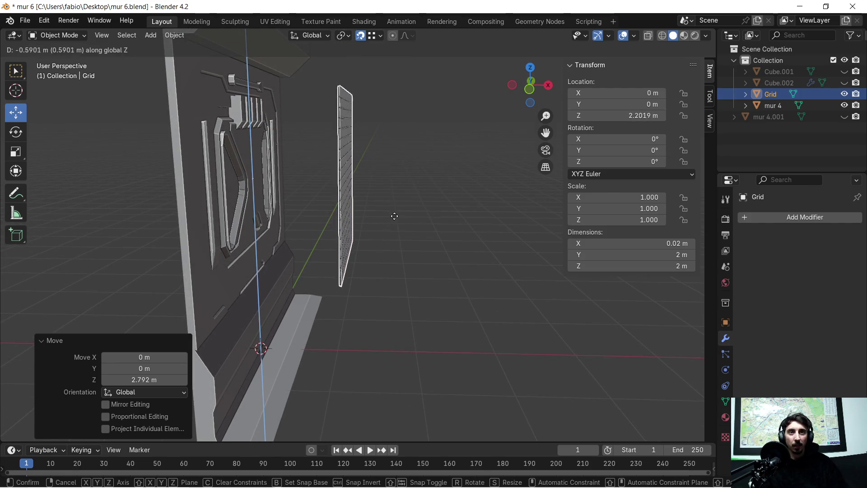
pyautogui.click(392, 230)
# - Move the Grid along X to -1.1484 m and turn off snapping
pyautogui.press('g')
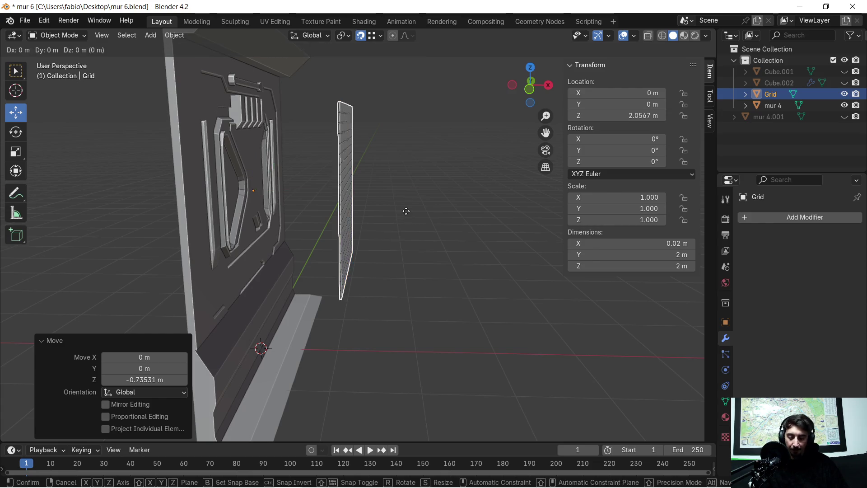
pyautogui.press('x')
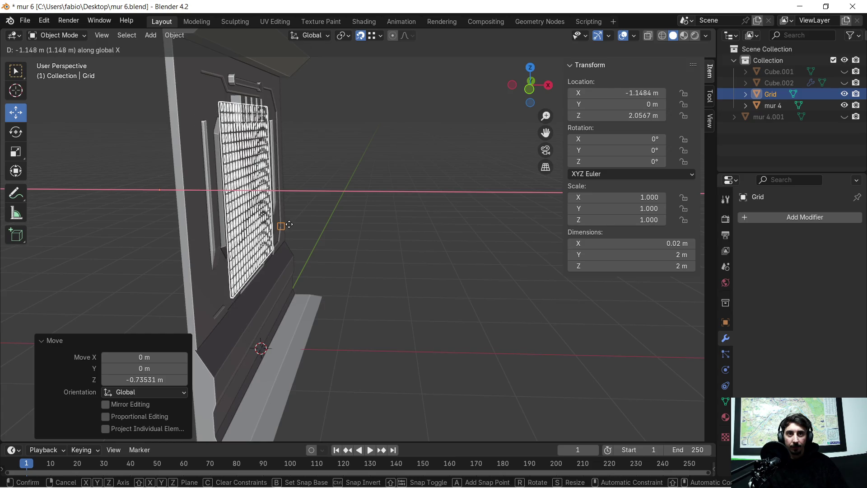
pyautogui.click(289, 224)
pyautogui.click(361, 37)
pyautogui.moveTo(361, 59)
pyautogui.mouseDown(button='middle')
pyautogui.moveTo(328, 159)
pyautogui.moveTo(426, 245)
pyautogui.moveTo(406, 249)
pyautogui.moveTo(389, 238)
pyautogui.mouseUp(button='middle')
pyautogui.scroll(3, 390, 238)
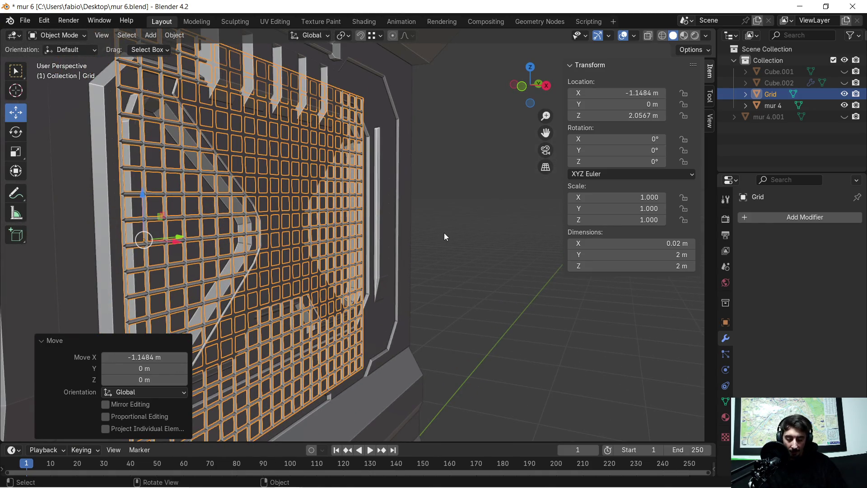
# - Slide the Grid along X to -1.1913 m, then view it from the front
pyautogui.press('g')
pyautogui.press('x')
pyautogui.moveTo(422, 248)
pyautogui.mouseDown()
pyautogui.moveTo(386, 260)
pyautogui.moveTo(436, 260)
pyautogui.moveTo(429, 268)
pyautogui.mouseUp()
pyautogui.moveTo(429, 267)
pyautogui.mouseDown(button='middle')
pyautogui.moveTo(426, 276)
pyautogui.moveTo(446, 277)
pyautogui.moveTo(417, 273)
pyautogui.mouseUp(button='middle')
pyautogui.press('g')
pyautogui.press('x')
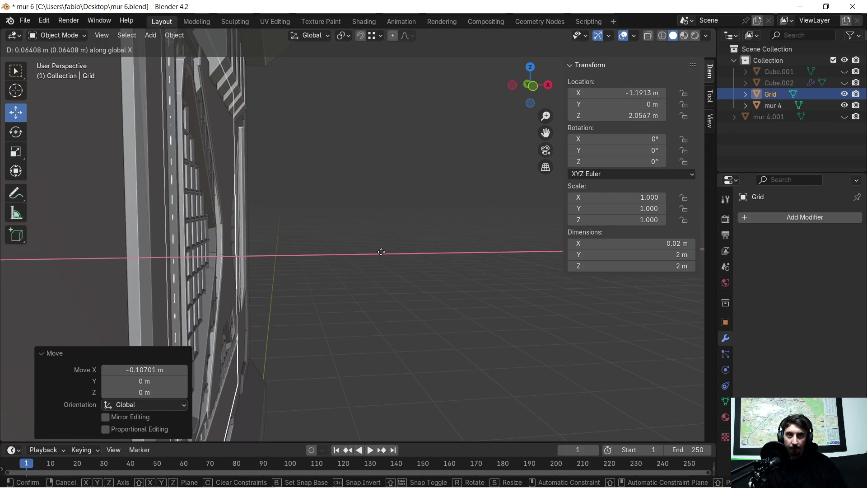
pyautogui.click(381, 251)
pyautogui.moveTo(440, 237)
pyautogui.mouseDown(button='middle')
pyautogui.moveTo(385, 258)
pyautogui.moveTo(288, 228)
pyautogui.moveTo(316, 208)
pyautogui.mouseUp(button='middle')
pyautogui.scroll(-4, 309, 234)
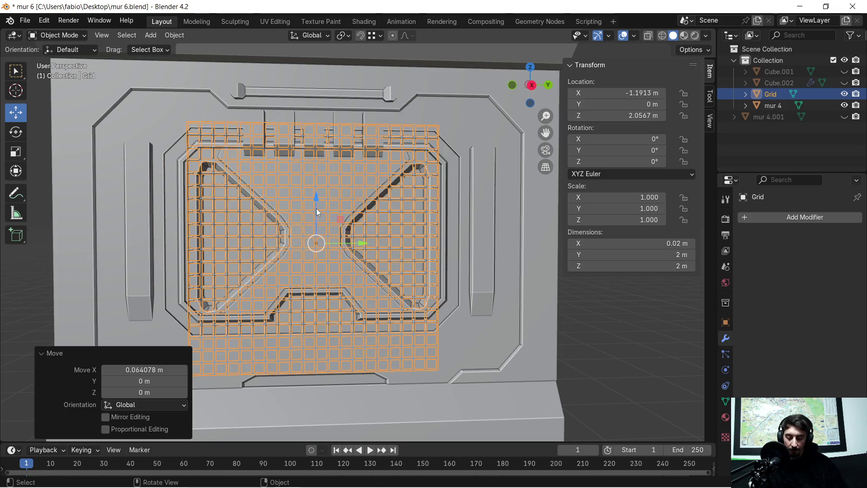
# - Scale the Grid to 0.621 along Z
pyautogui.press('s')
pyautogui.press('z')
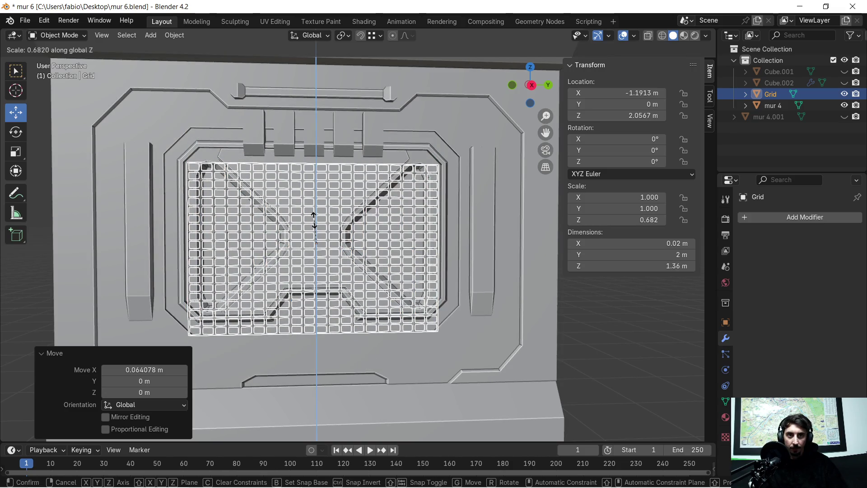
pyautogui.click(314, 225)
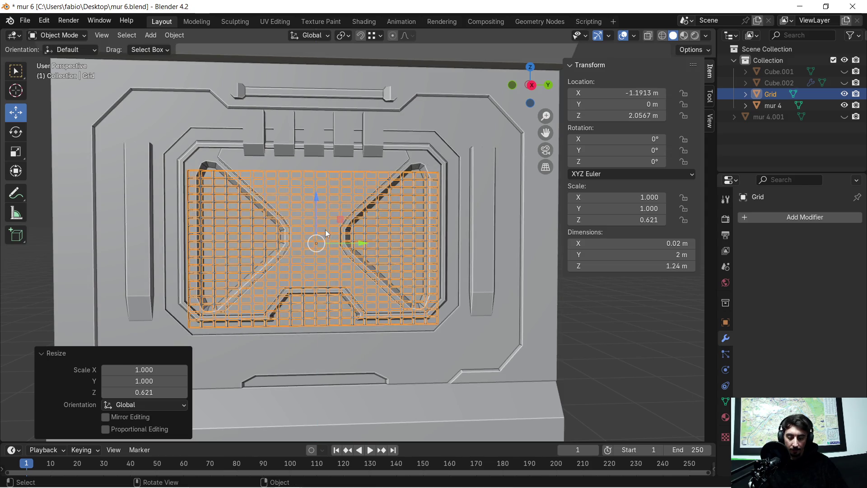
# - Raise the Grid along Z to 2.1494 m and deselect it to check the fit
pyautogui.press('g')
pyautogui.press('z')
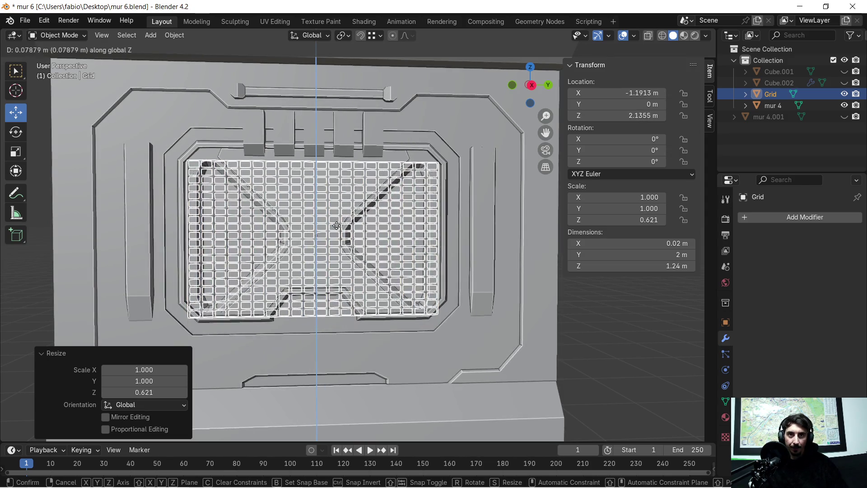
pyautogui.click(339, 225)
pyautogui.scroll(2, 383, 216)
pyautogui.scroll(-2, 386, 216)
pyautogui.moveTo(386, 216)
pyautogui.mouseDown(button='middle')
pyautogui.moveTo(373, 230)
pyautogui.moveTo(389, 228)
pyautogui.mouseUp(button='middle')
pyautogui.click(646, 307)
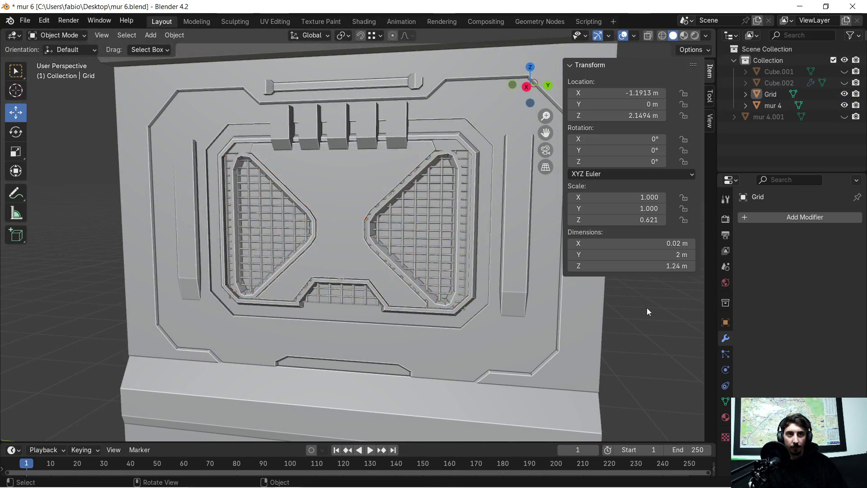
pyautogui.moveTo(398, 267); pyautogui.dragTo(362, 259, button='middle')
pyautogui.scroll(4, 381, 251)
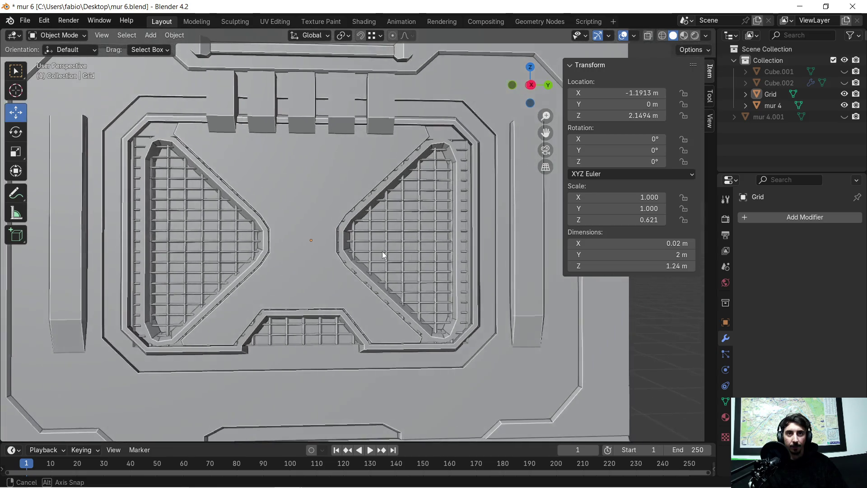
pyautogui.moveTo(383, 263)
pyautogui.mouseDown(button='middle')
pyautogui.moveTo(327, 243)
pyautogui.moveTo(326, 232)
pyautogui.mouseUp(button='middle')
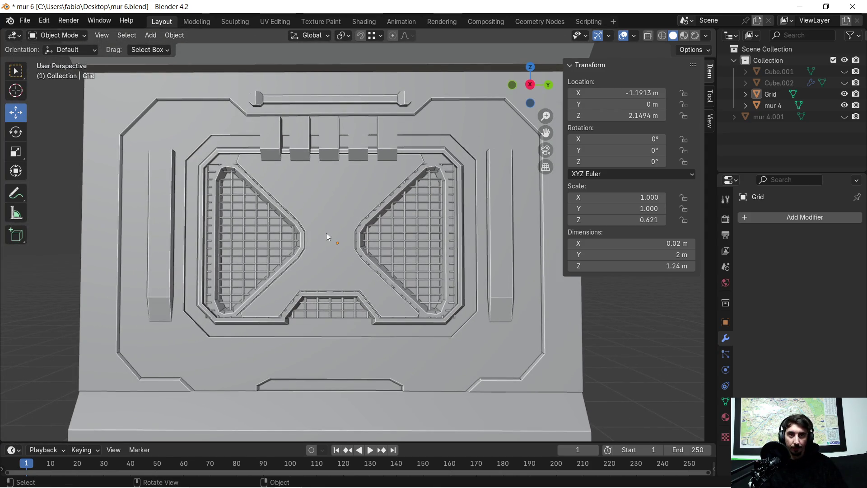
# - Scale the Grid along Y to 0.922 and check its fit against the wall
pyautogui.click(370, 231)
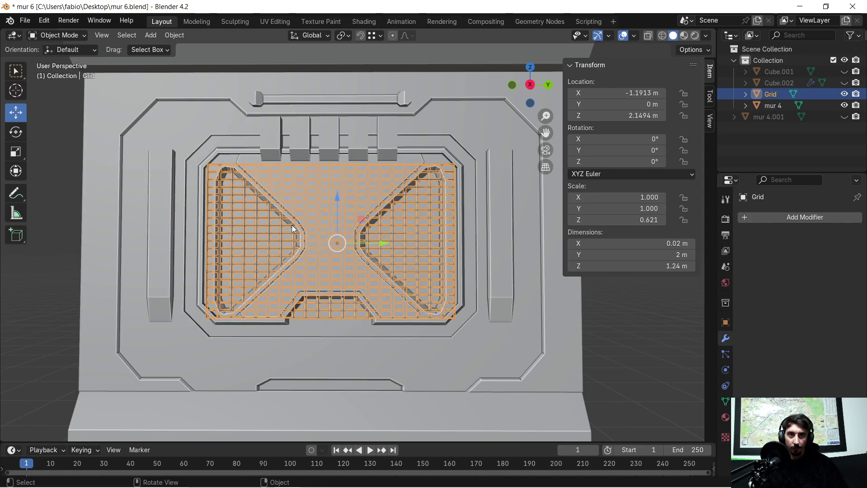
pyautogui.press('s')
pyautogui.press('y')
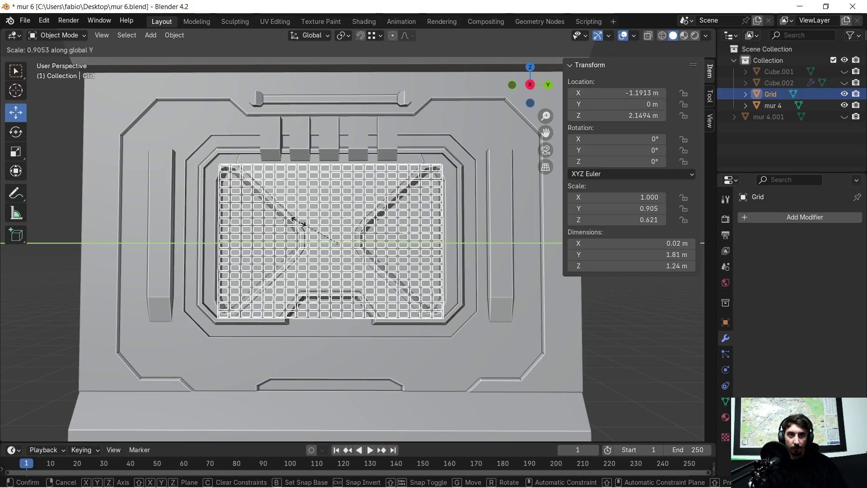
pyautogui.click(297, 221)
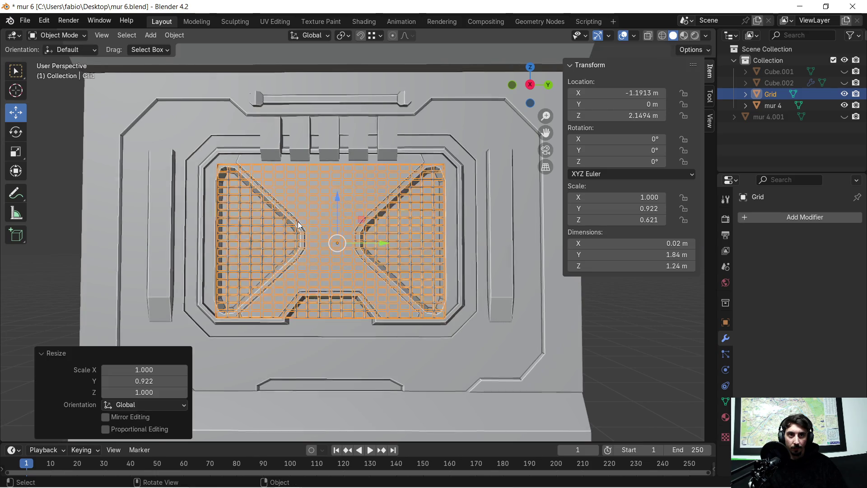
pyautogui.moveTo(297, 224); pyautogui.dragTo(343, 230, button='middle')
pyautogui.click(505, 250)
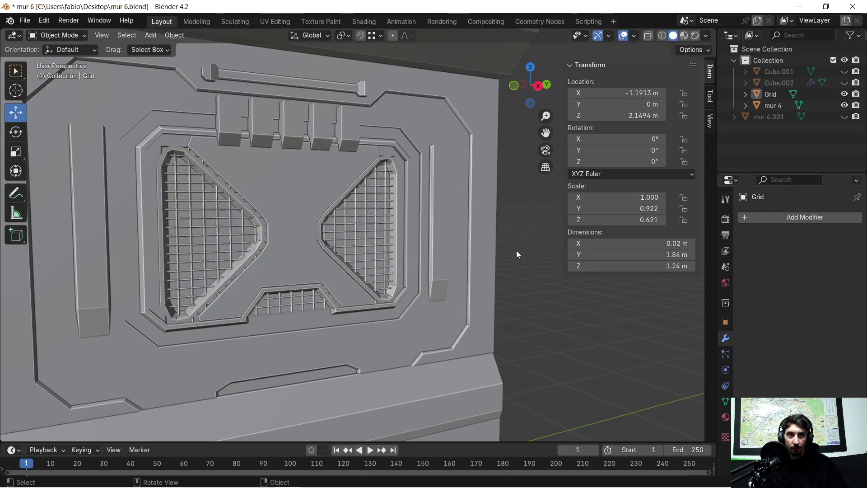
pyautogui.scroll(3, 504, 256)
pyautogui.scroll(-3, 473, 256)
pyautogui.moveTo(463, 250)
pyautogui.mouseDown(button='middle')
pyautogui.moveTo(433, 253)
pyautogui.moveTo(420, 238)
pyautogui.mouseUp(button='middle')
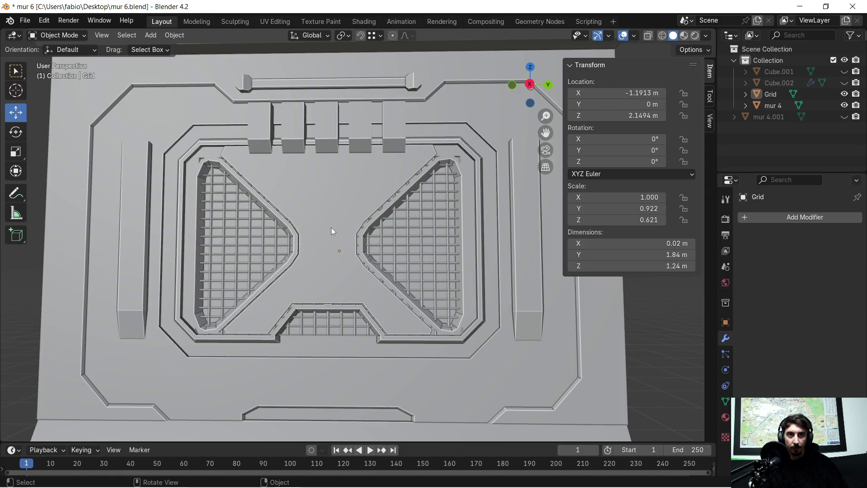
pyautogui.scroll(2, 421, 236)
# - Scale the Grid along Z to 0.598 and check the fit from the front
pyautogui.click(422, 234)
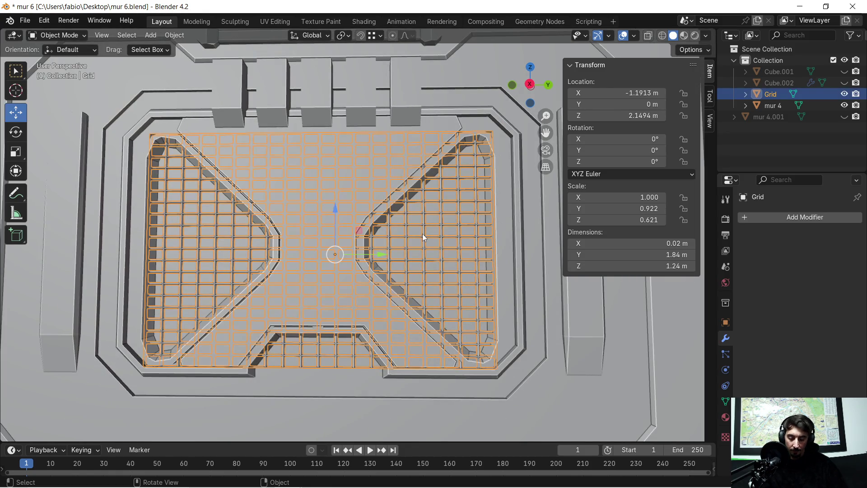
pyautogui.press('s')
pyautogui.press('z')
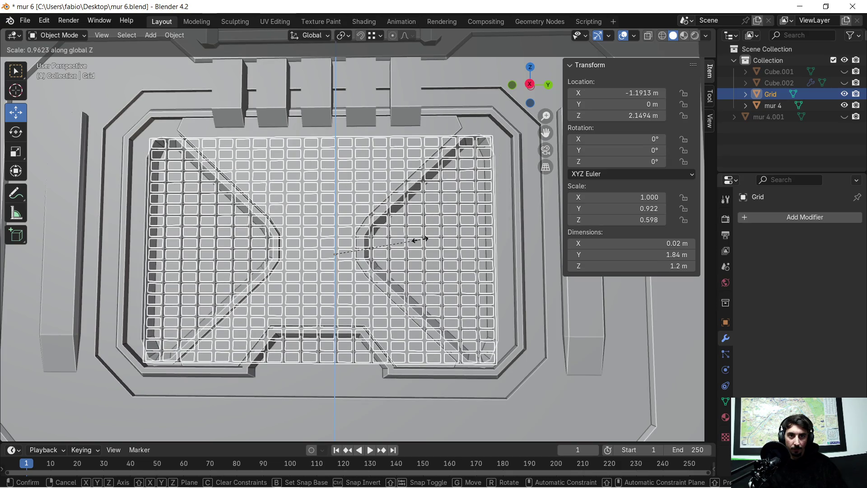
pyautogui.click(420, 240)
pyautogui.moveTo(356, 229); pyautogui.dragTo(381, 237, button='middle')
pyautogui.click(686, 311)
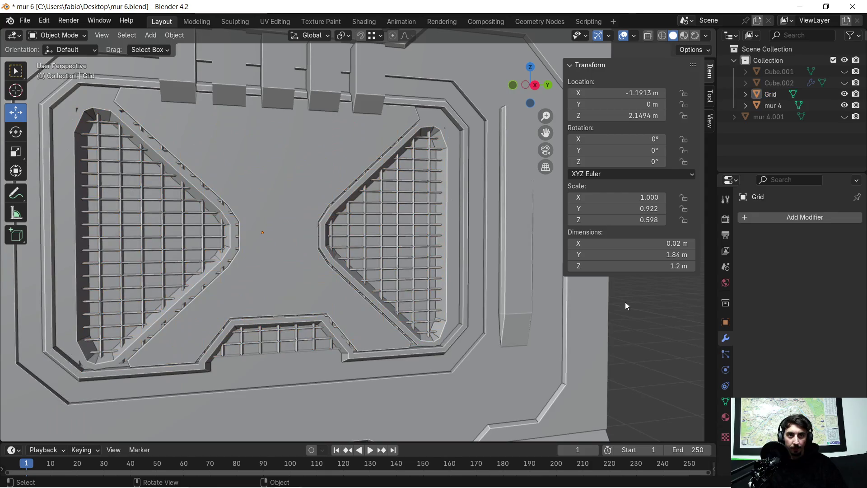
pyautogui.scroll(3, 290, 212)
pyautogui.moveTo(313, 232)
pyautogui.mouseDown(button='middle')
pyautogui.moveTo(246, 225)
pyautogui.moveTo(318, 226)
pyautogui.moveTo(193, 215)
pyautogui.moveTo(243, 221)
pyautogui.moveTo(315, 252)
pyautogui.mouseUp(button='middle')
pyautogui.scroll(3, 249, 212)
pyautogui.moveTo(249, 212)
pyautogui.mouseDown(button='middle')
pyautogui.moveTo(213, 221)
pyautogui.moveTo(189, 211)
pyautogui.mouseUp(button='middle')
# - Isolate the Grid in local view and enter Edit Mode on it
pyautogui.click(188, 210)
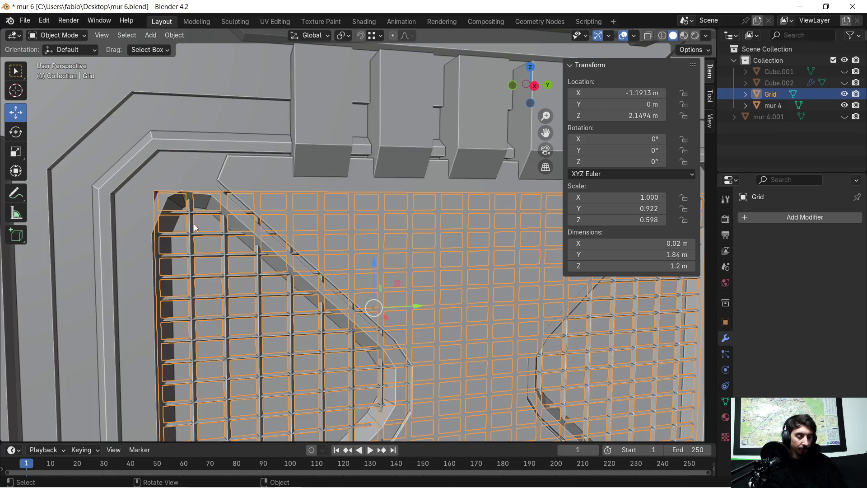
pyautogui.press('KP_Divide')
pyautogui.scroll(5, 181, 138)
pyautogui.moveTo(158, 142)
pyautogui.keyDown('shift'); pyautogui.mouseDown(button='middle')
pyautogui.moveTo(96, 175)
pyautogui.moveTo(345, 257)
pyautogui.mouseUp(button='middle'); pyautogui.keyUp('shift')
pyautogui.scroll(2, 97, 171)
pyautogui.click(183, 217)
pyautogui.moveTo(183, 217); pyautogui.dragTo(248, 254)
pyautogui.press('Tab')
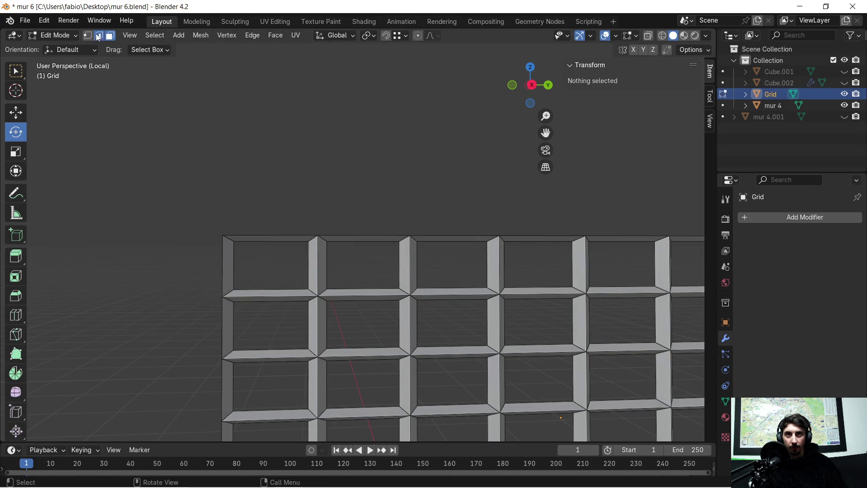
# - Switch to vertex selection and delete the Grid's top-left corner vertices
pyautogui.moveTo(199, 226); pyautogui.dragTo(253, 259)
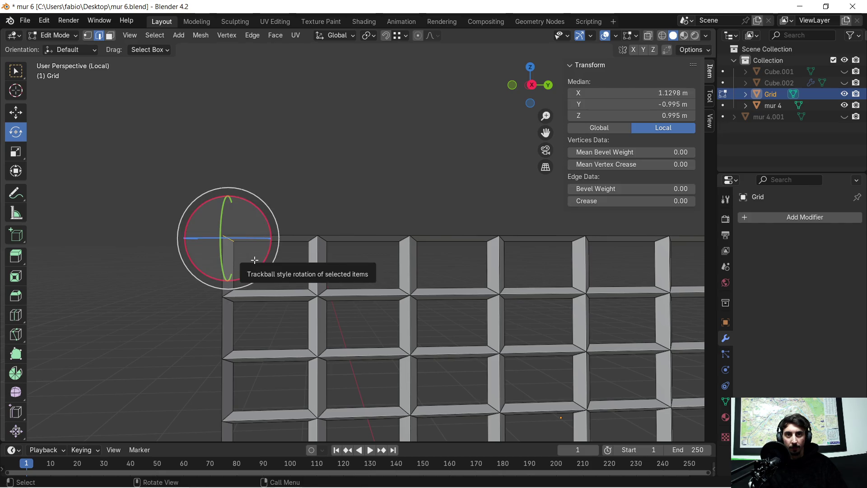
pyautogui.moveTo(255, 254)
pyautogui.mouseDown(button='middle')
pyautogui.moveTo(291, 272)
pyautogui.moveTo(105, 75)
pyautogui.mouseUp(button='middle')
pyautogui.click(93, 32)
pyautogui.moveTo(256, 218)
pyautogui.mouseDown(button='middle')
pyautogui.moveTo(269, 234)
pyautogui.moveTo(148, 157)
pyautogui.mouseUp(button='middle')
pyautogui.click(182, 179)
pyautogui.moveTo(182, 178); pyautogui.dragTo(258, 236)
pyautogui.press('x')
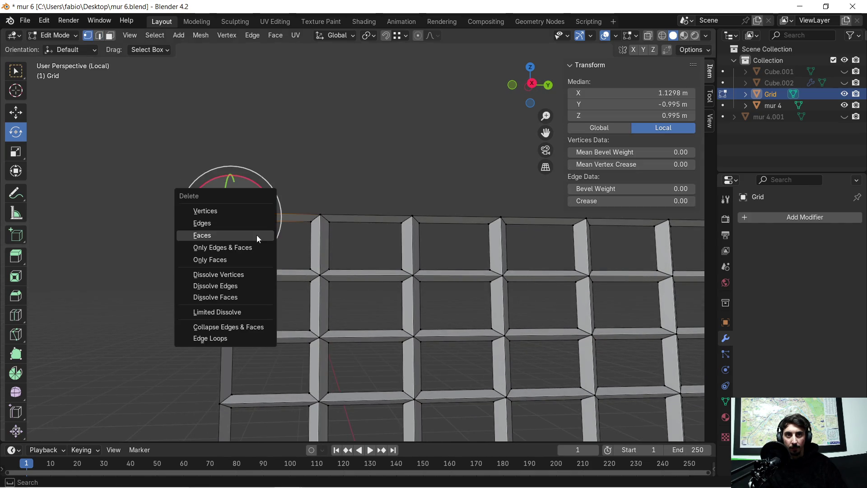
pyautogui.click(240, 213)
pyautogui.moveTo(210, 208); pyautogui.dragTo(253, 234)
pyautogui.press('x')
pyautogui.click(251, 234)
# - Delete the Grid's top-right and bottom-right corner vertices
pyautogui.scroll(-2, 272, 252)
pyautogui.moveTo(487, 265)
pyautogui.keyDown('shift'); pyautogui.mouseDown(button='middle')
pyautogui.moveTo(58, 206)
pyautogui.moveTo(247, 358)
pyautogui.moveTo(166, 263)
pyautogui.mouseUp(button='middle'); pyautogui.keyUp('shift')
pyautogui.scroll(2, 395, 259)
pyautogui.moveTo(387, 254); pyautogui.dragTo(414, 278)
pyautogui.press('x')
pyautogui.click(414, 277)
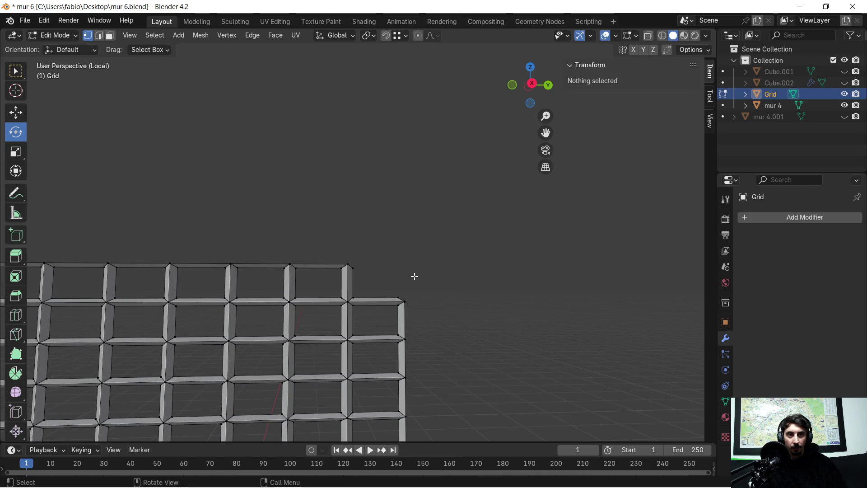
pyautogui.scroll(-5, 391, 257)
pyautogui.keyDown('shift'); pyautogui.moveTo(382, 323); pyautogui.dragTo(357, 128, button='middle'); pyautogui.keyUp('shift')
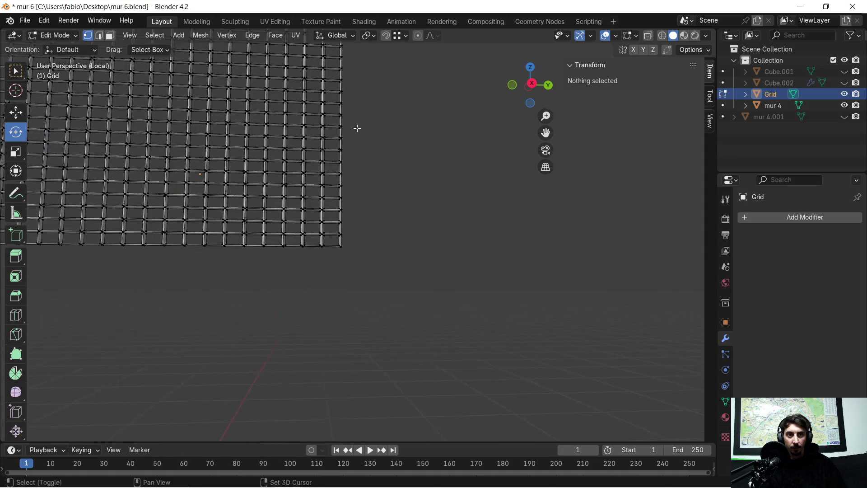
pyautogui.scroll(8, 334, 242)
pyautogui.moveTo(279, 266); pyautogui.dragTo(298, 277)
pyautogui.press('x')
pyautogui.click(319, 276)
# - Delete the Grid's bottom-left corner vertex and the leftover vertex beside it
pyautogui.scroll(-5, 298, 270)
pyautogui.scroll(2, 296, 270)
pyautogui.keyDown('shift'); pyautogui.moveTo(135, 293); pyautogui.dragTo(384, 311, button='middle'); pyautogui.keyUp('shift')
pyautogui.scroll(4, 135, 338)
pyautogui.moveTo(134, 337); pyautogui.dragTo(161, 368)
pyautogui.press('x')
pyautogui.click(169, 348)
pyautogui.moveTo(130, 348); pyautogui.dragTo(171, 374)
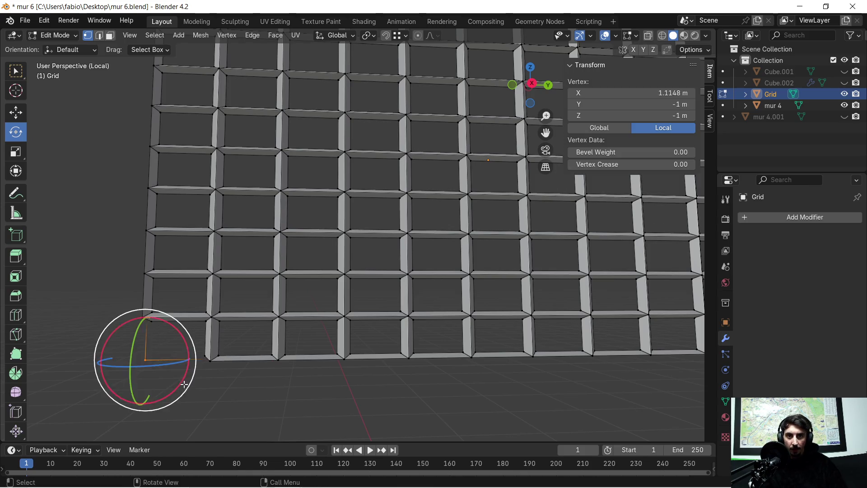
pyautogui.press('x')
pyautogui.click(162, 346)
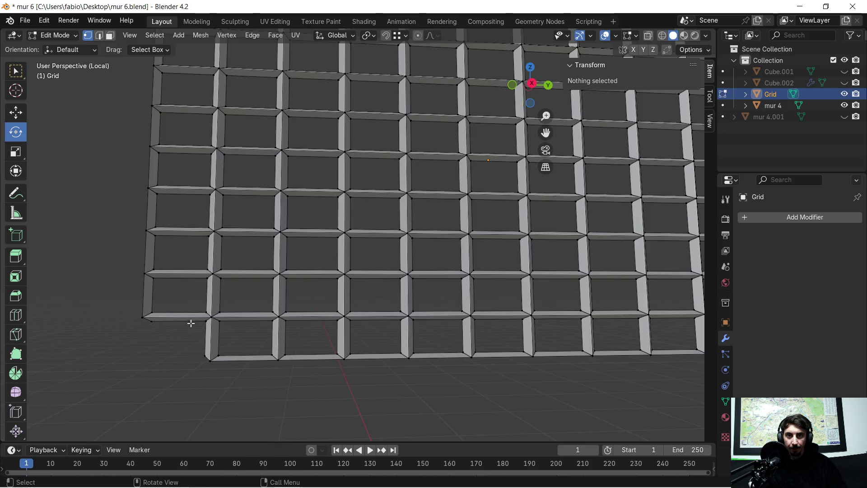
# - Exit local view to show the whole wall with its grilles
pyautogui.scroll(-8, 274, 271)
pyautogui.moveTo(274, 271)
pyautogui.mouseDown(button='middle')
pyautogui.moveTo(451, 279)
pyautogui.moveTo(441, 282)
pyautogui.moveTo(402, 242)
pyautogui.moveTo(409, 203)
pyautogui.mouseUp(button='middle')
pyautogui.press('KP_Divide')
pyautogui.scroll(3, 439, 283)
pyautogui.scroll(2, 409, 202)
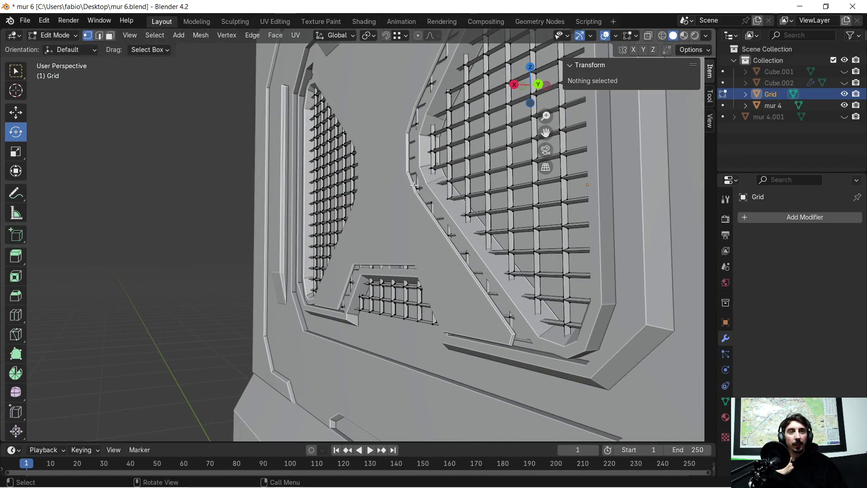
# - View the grilles from the front and switch to Material Preview shading
pyautogui.moveTo(442, 231)
pyautogui.mouseDown(button='middle')
pyautogui.moveTo(431, 204)
pyautogui.moveTo(429, 214)
pyautogui.moveTo(453, 241)
pyautogui.moveTo(386, 230)
pyautogui.mouseUp(button='middle')
pyautogui.scroll(2, 430, 204)
pyautogui.scroll(-2, 386, 229)
pyautogui.scroll(2, 385, 231)
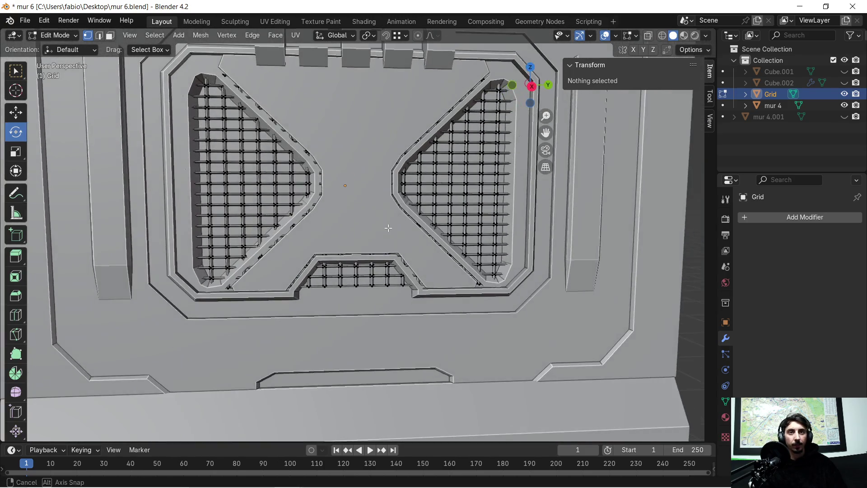
pyautogui.scroll(-4, 384, 232)
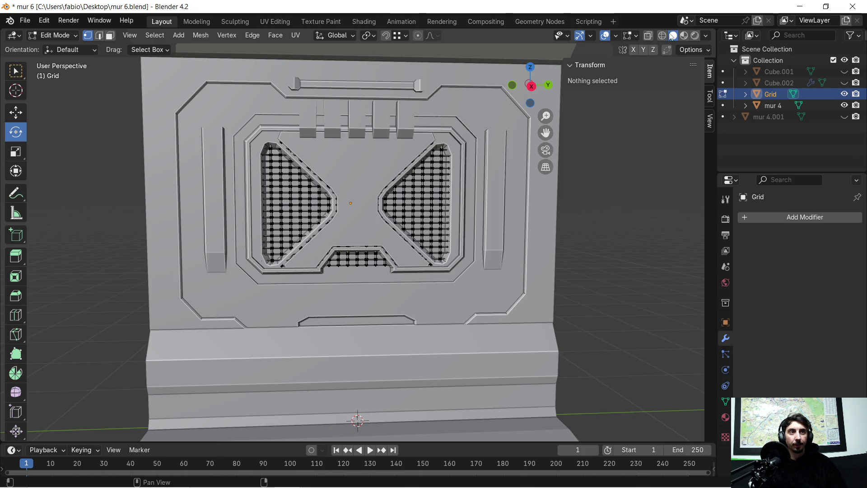
pyautogui.click(685, 38)
# - Orbit to face the wall head-on, then open the File menu
pyautogui.moveTo(286, 147)
pyautogui.mouseDown(button='middle')
pyautogui.moveTo(369, 175)
pyautogui.moveTo(426, 165)
pyautogui.moveTo(447, 205)
pyautogui.moveTo(321, 183)
pyautogui.moveTo(332, 181)
pyautogui.mouseUp(button='middle')
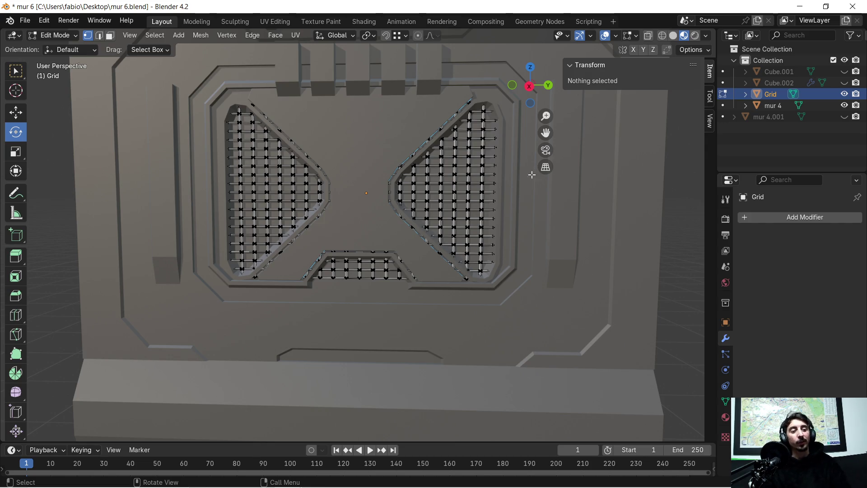
pyautogui.scroll(-2, 382, 153)
pyautogui.moveTo(350, 188)
pyautogui.mouseDown(button='middle')
pyautogui.moveTo(377, 192)
pyautogui.moveTo(353, 189)
pyautogui.mouseUp(button='middle')
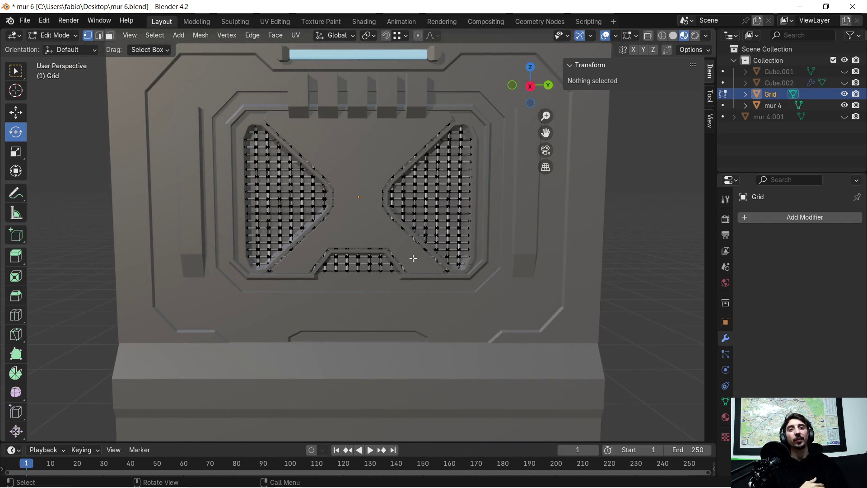
pyautogui.moveTo(435, 184)
pyautogui.mouseDown(button='middle')
pyautogui.moveTo(421, 170)
pyautogui.moveTo(416, 182)
pyautogui.moveTo(418, 172)
pyautogui.mouseUp(button='middle')
pyautogui.scroll(-2, 418, 172)
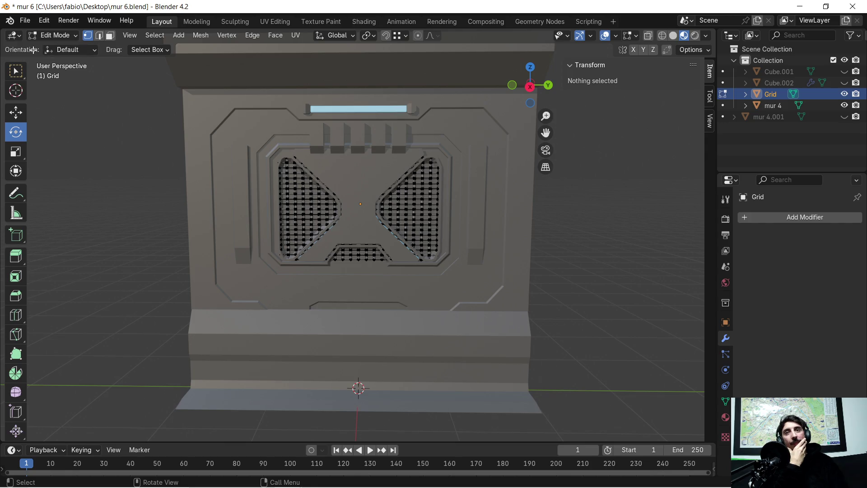
pyautogui.click(25, 20)
pyautogui.moveTo(108, 195)
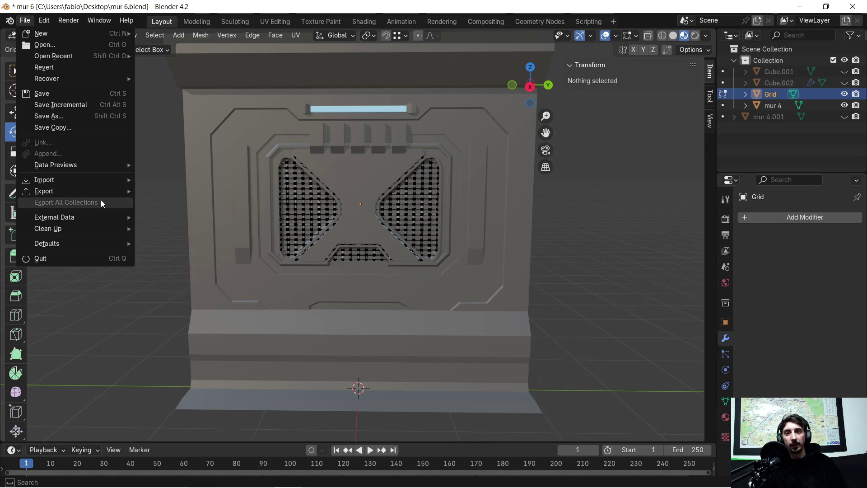
# - Save the scene as 'mur 6 avec grille .blend' and minimise Blender
pyautogui.click(95, 116)
pyautogui.click(247, 384)
pyautogui.click(257, 385)
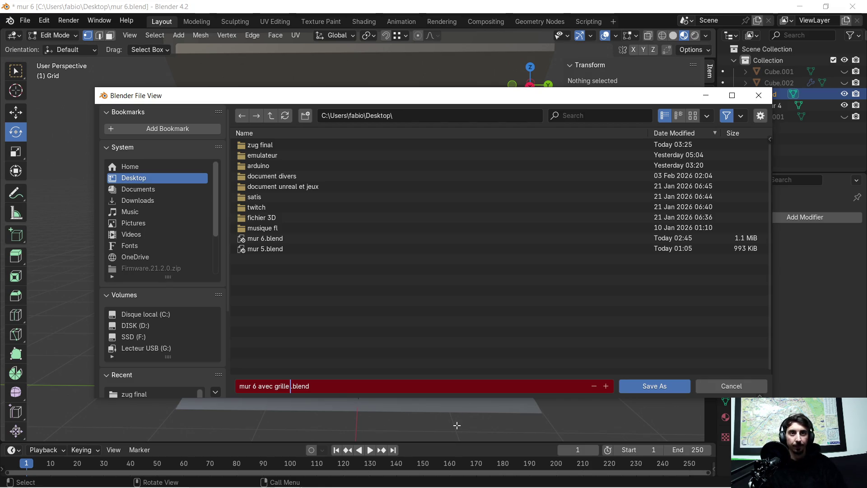
pyautogui.click(676, 385)
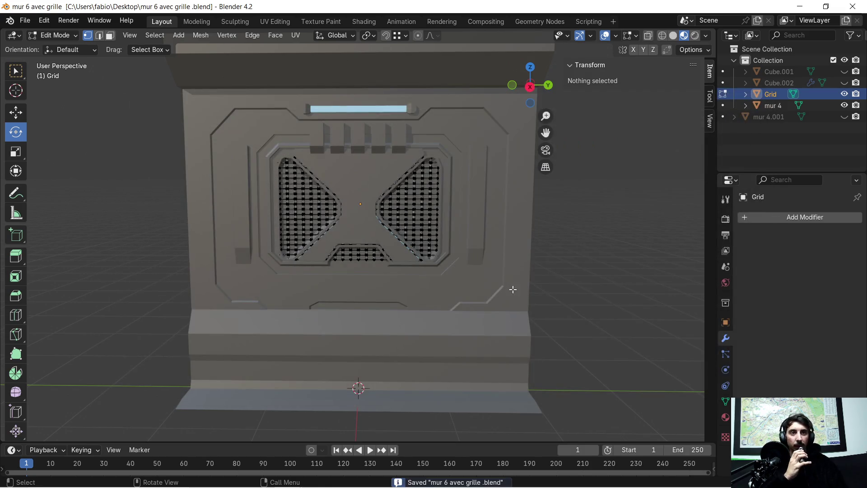
pyautogui.click(799, 7)
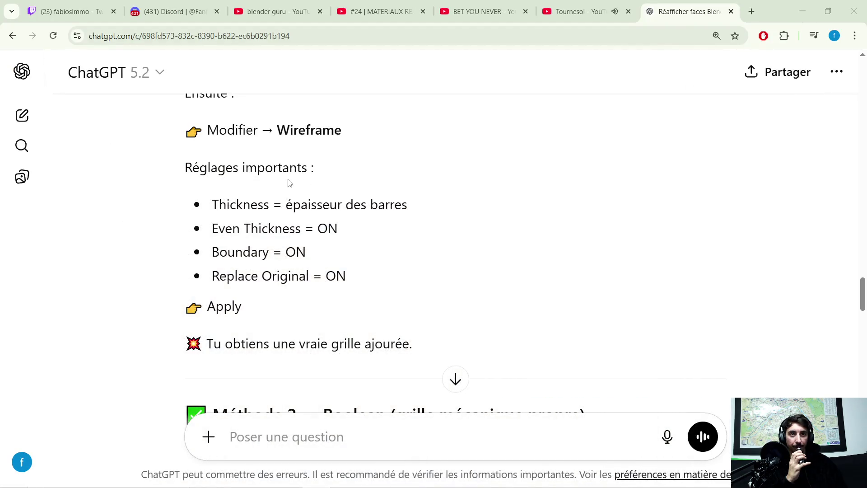
# - Minimise Chrome and Substance 3D Painter, launch Unreal Engine and choose the test project
pyautogui.click(800, 14)
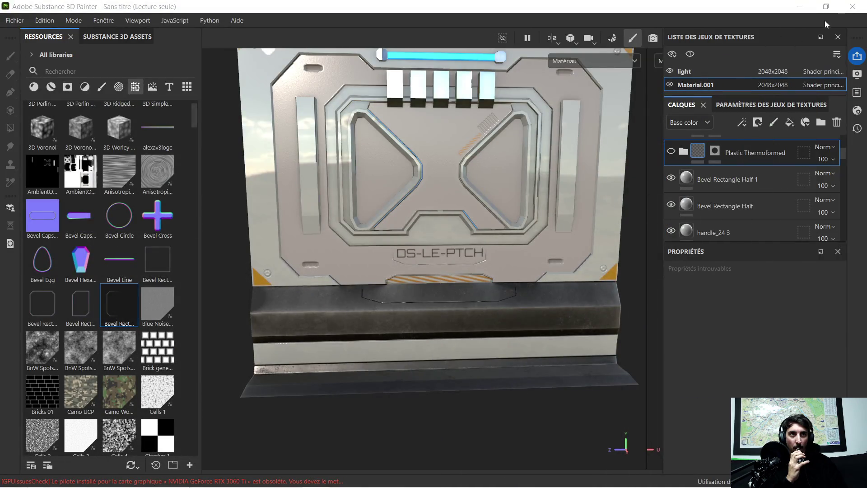
pyautogui.click(807, 7)
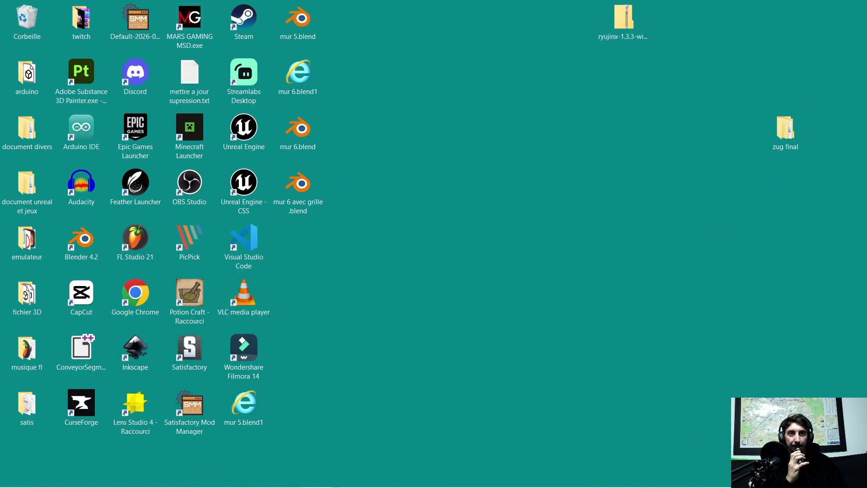
pyautogui.doubleClick(243, 139)
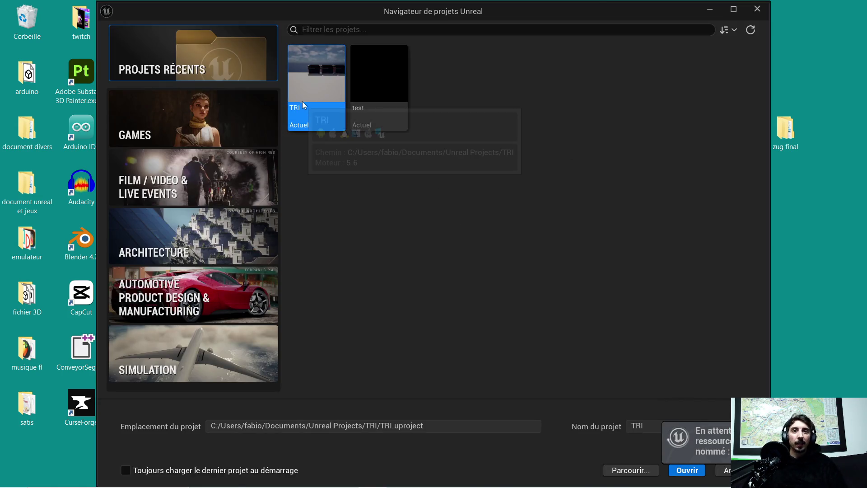
pyautogui.click(369, 89)
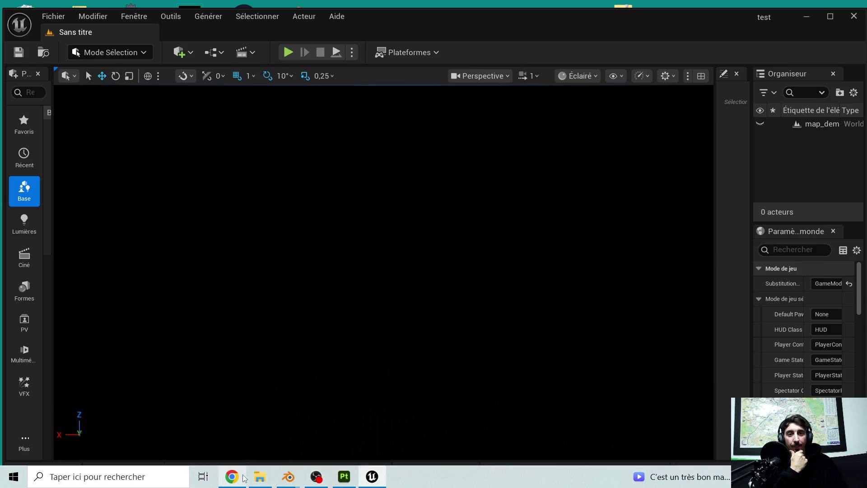
# - Toggle the music video in Chrome's YouTube tab, then minimise Chrome
pyautogui.click(239, 478)
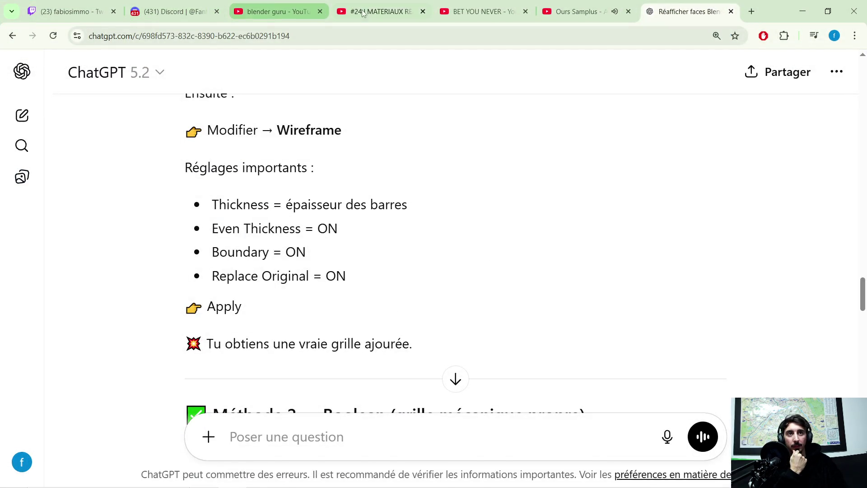
pyautogui.click(547, 13)
pyautogui.click(254, 259)
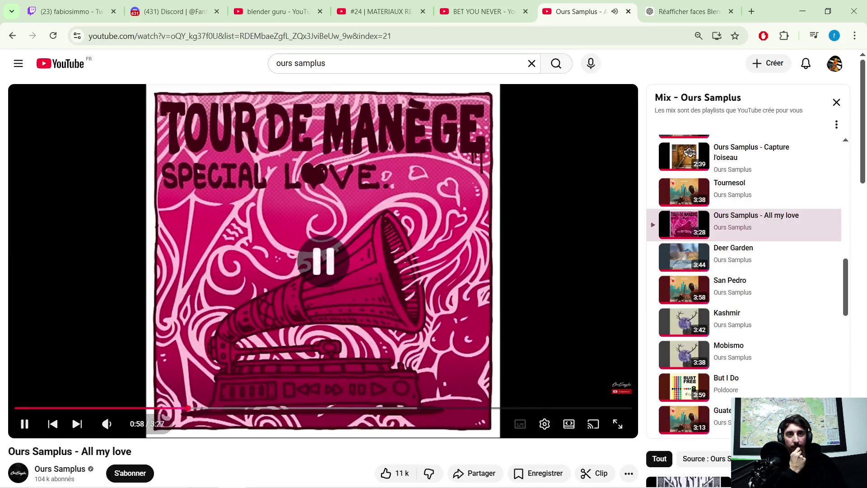
pyautogui.click(802, 12)
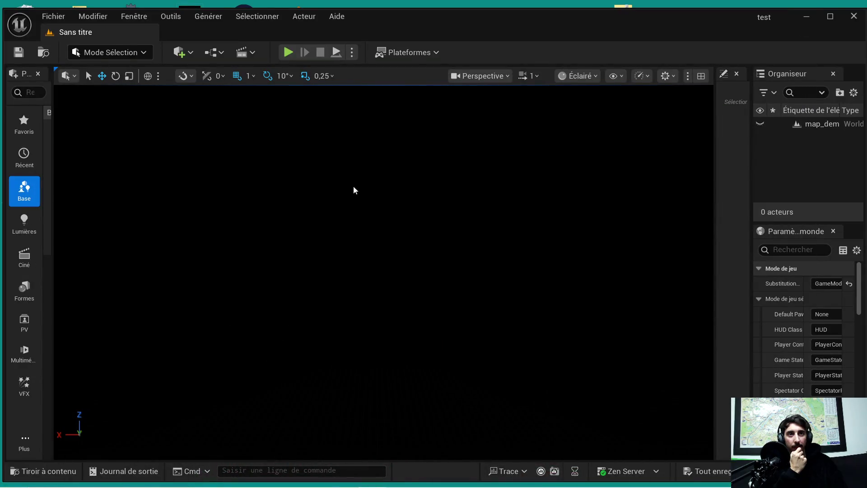
# - Play the level in the editor and open the game's OPTIONS screen
pyautogui.click(288, 53)
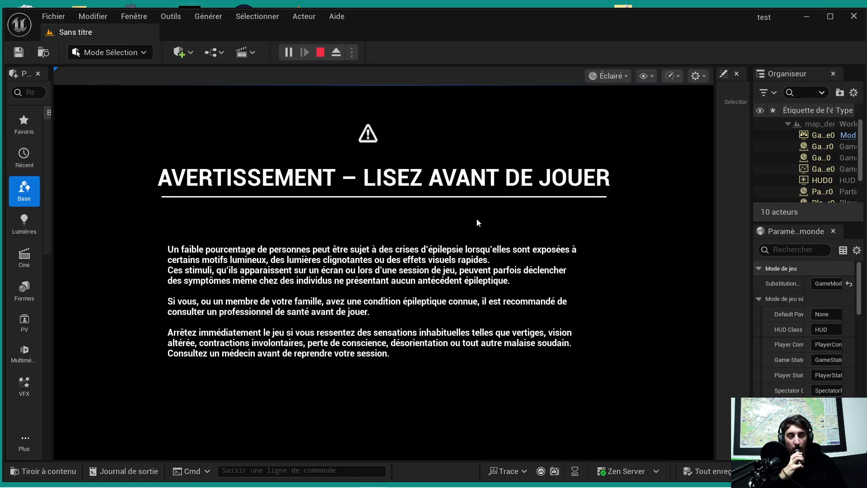
pyautogui.moveTo(551, 19); pyautogui.dragTo(551, 9)
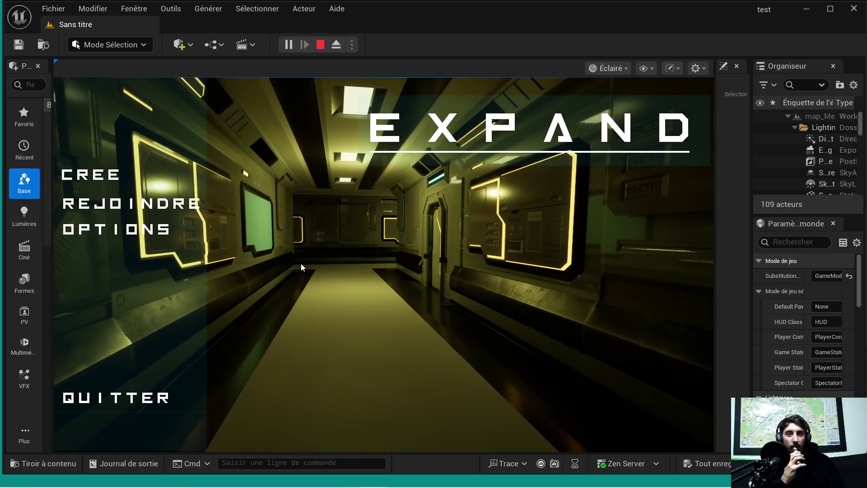
pyautogui.click(146, 230)
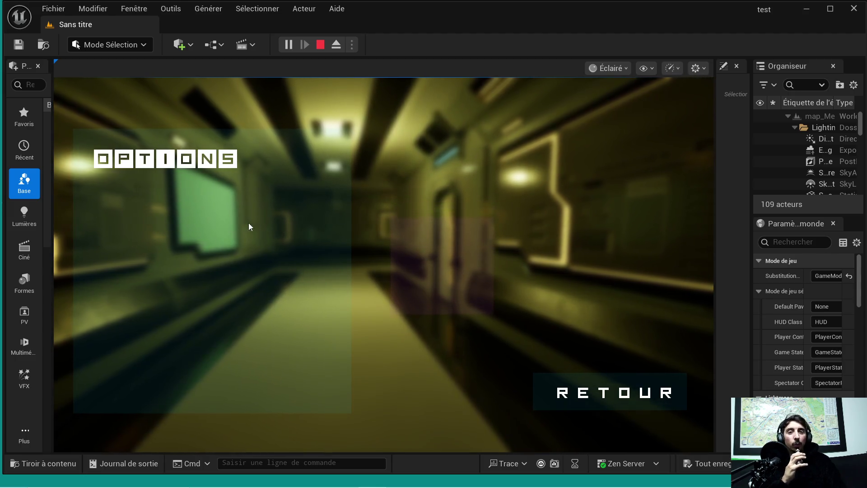
pyautogui.click(598, 395)
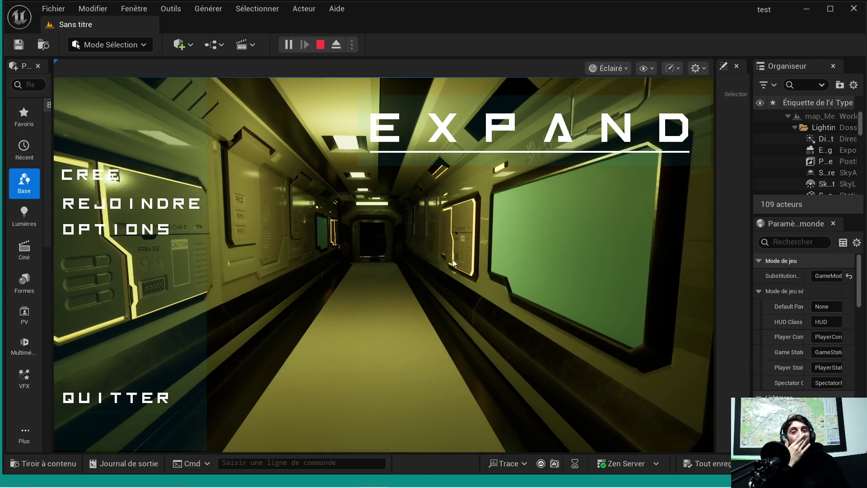
# - Stop the game test and open the map_loby level from Contenu > loby
pyautogui.click(152, 396)
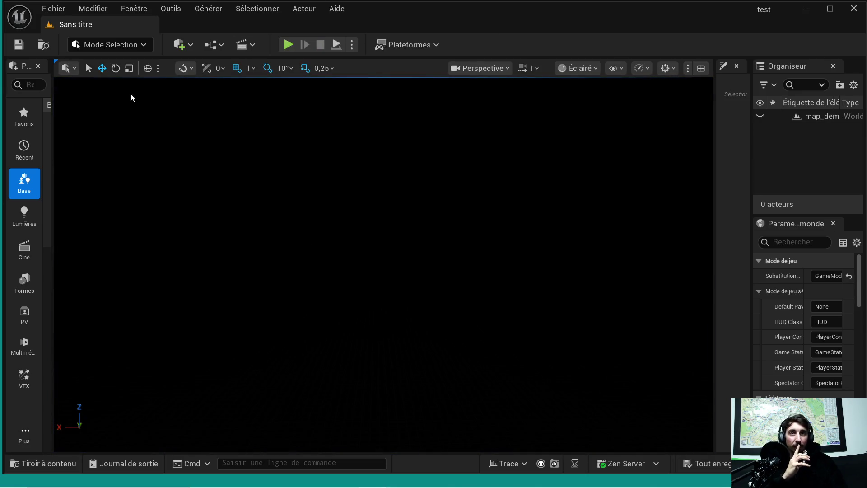
pyautogui.click(70, 472)
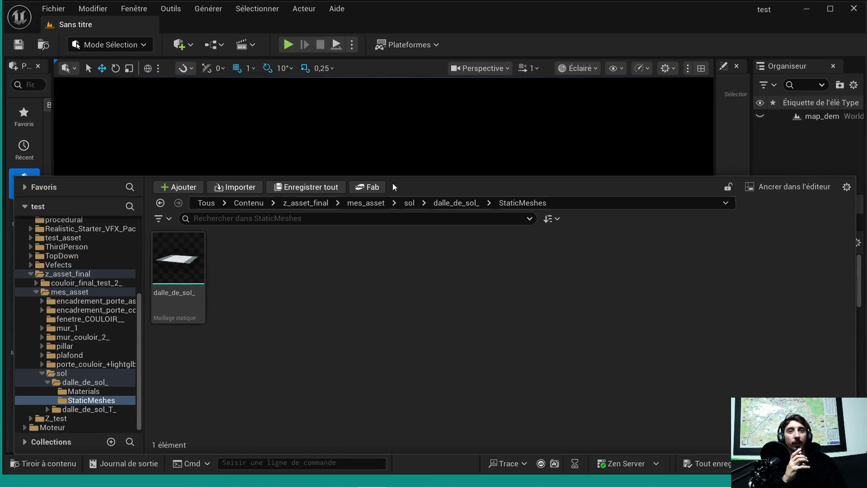
pyautogui.click(321, 204)
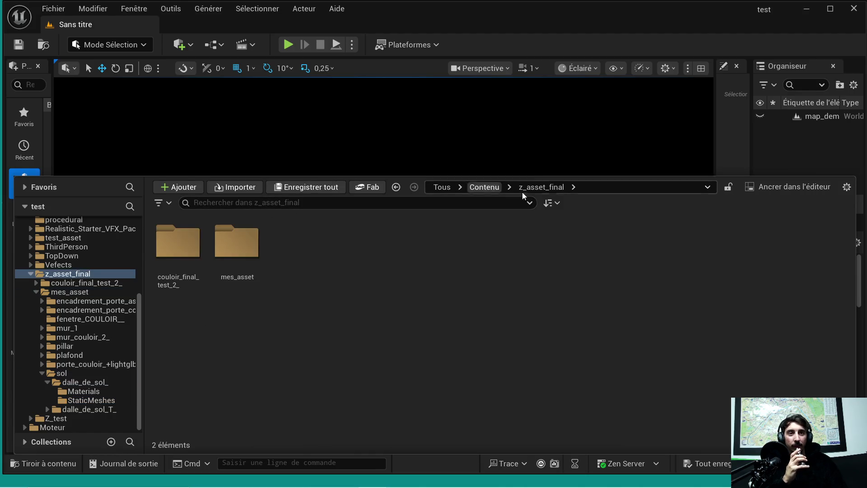
pyautogui.click(485, 188)
pyautogui.scroll(-1, 648, 289)
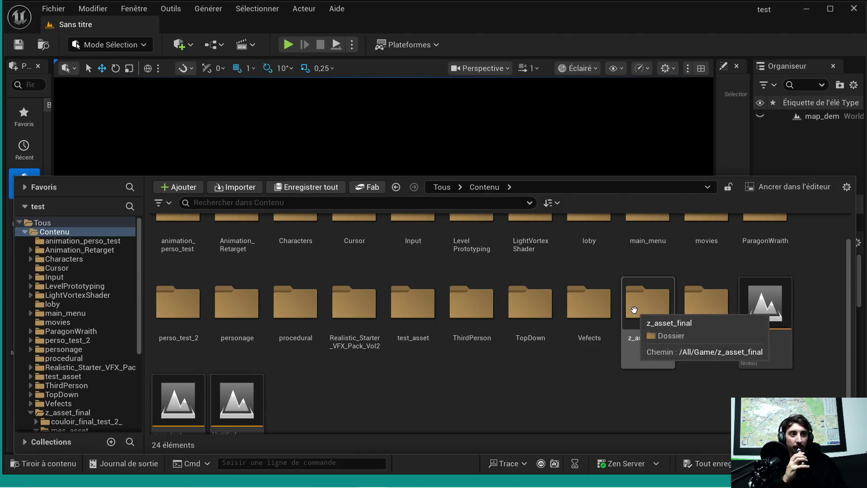
pyautogui.scroll(-1, 559, 366)
pyautogui.scroll(1, 533, 358)
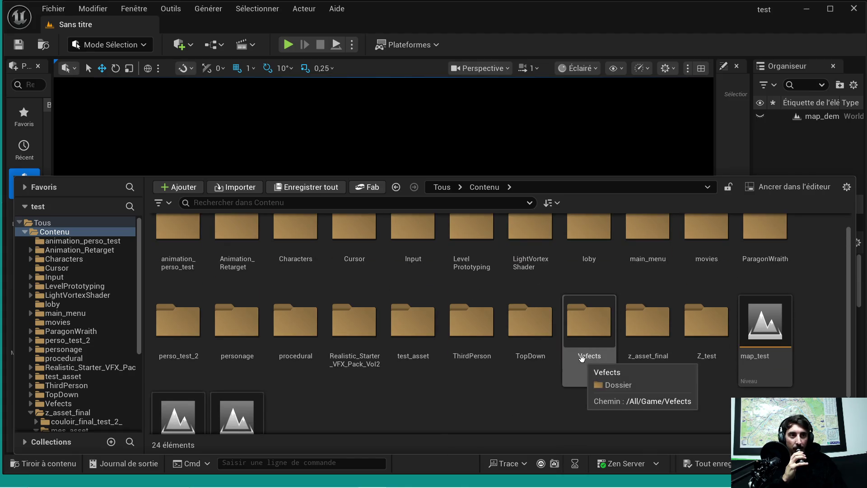
pyautogui.doubleClick(578, 250)
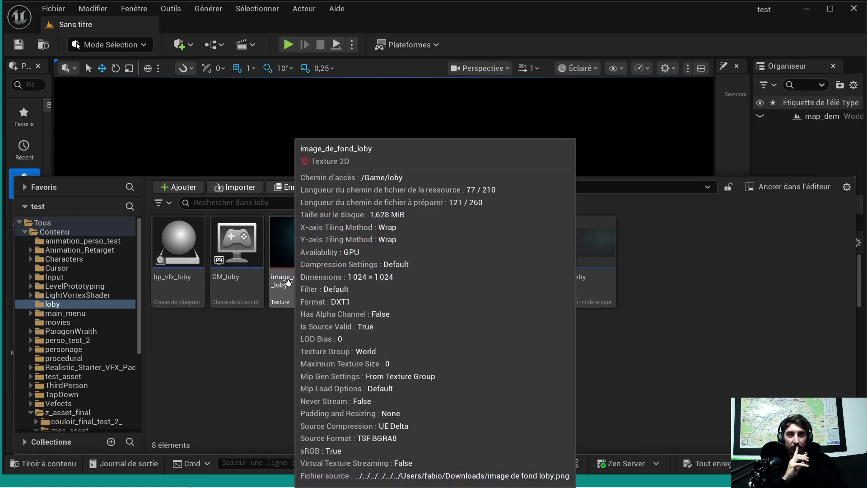
pyautogui.doubleClick(481, 277)
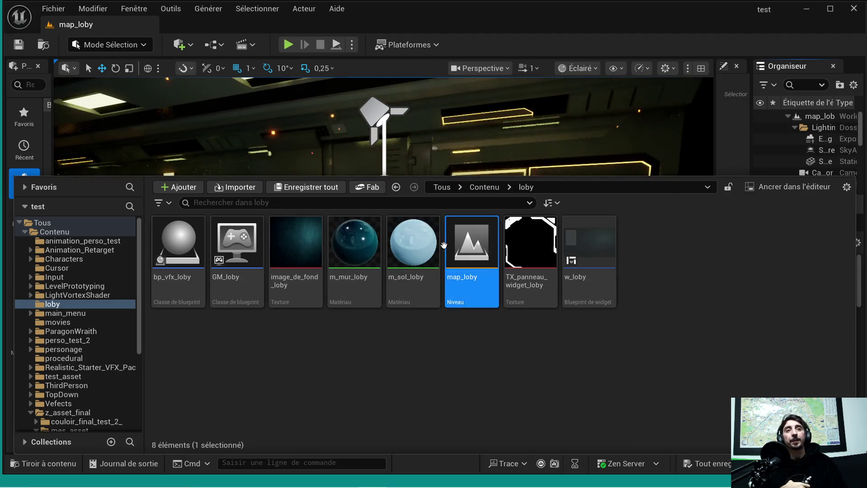
# - Close the Content Drawer and start playing the map_loby level
pyautogui.click(432, 175)
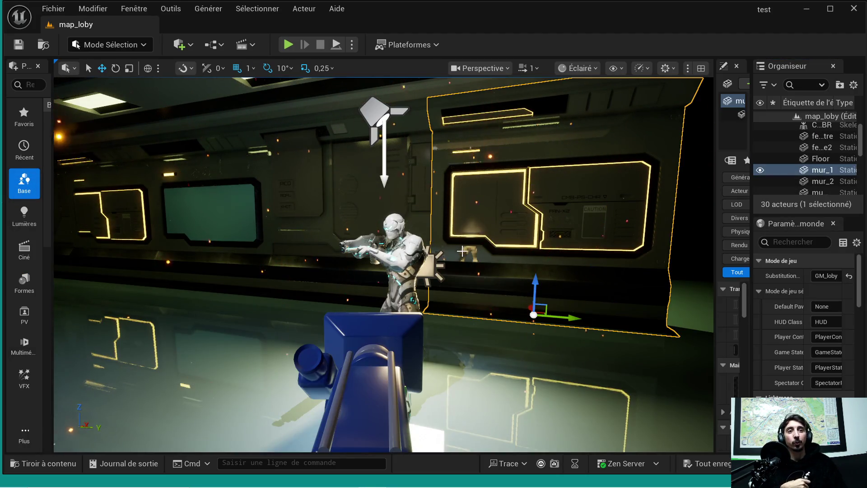
pyautogui.scroll(5, 453, 255)
pyautogui.scroll(-3, 453, 255)
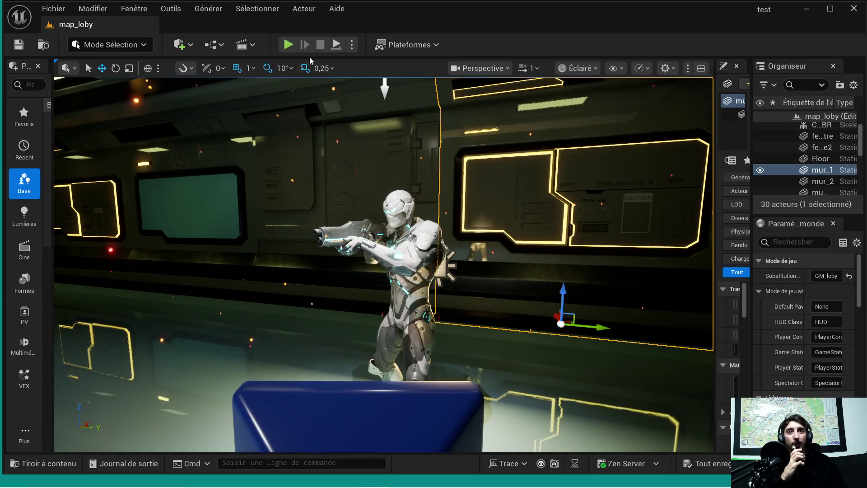
pyautogui.click(290, 46)
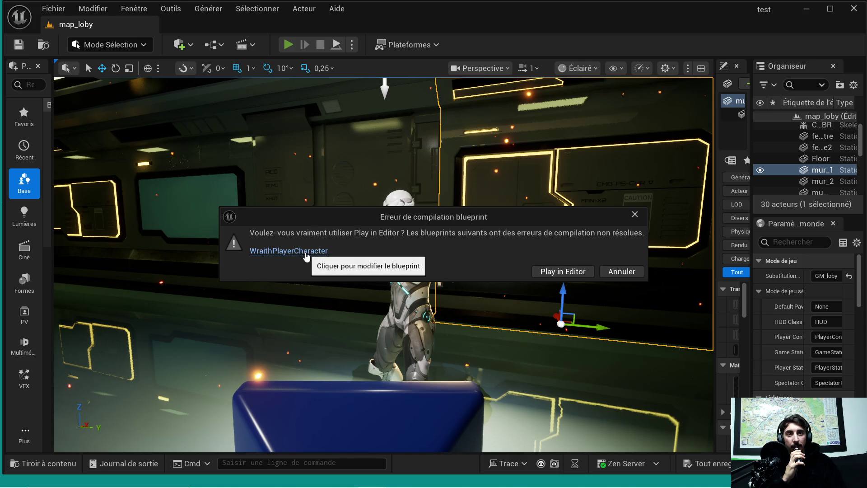
# - Play map_loby despite the blueprint compile errors, then stop the test and close Unreal Editor
pyautogui.click(559, 271)
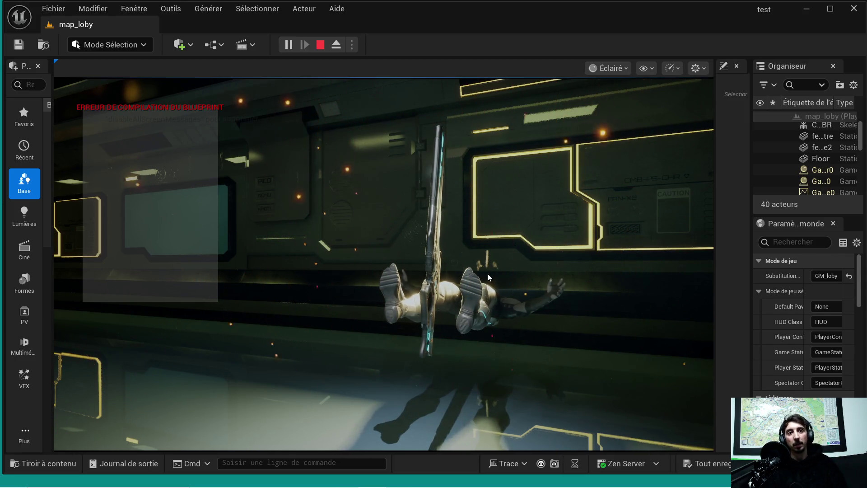
pyautogui.click(322, 45)
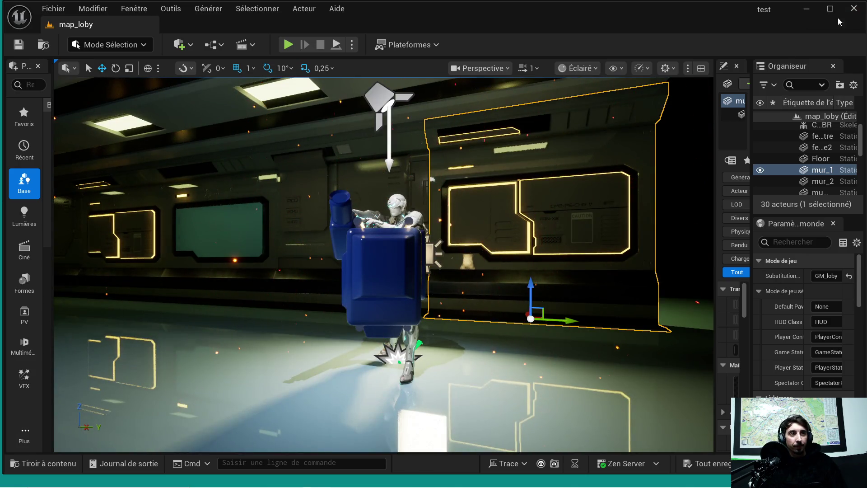
pyautogui.click(853, 8)
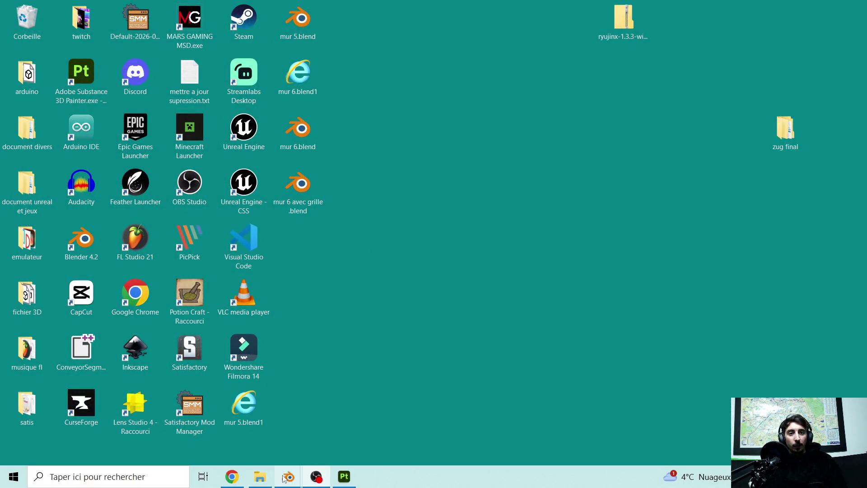
pyautogui.moveTo(285, 476)
pyautogui.click(229, 430)
pyautogui.moveTo(321, 239)
pyautogui.mouseDown(button='middle')
pyautogui.moveTo(334, 216)
pyautogui.moveTo(326, 219)
pyautogui.moveTo(359, 206)
pyautogui.mouseUp(button='middle')
pyautogui.scroll(3, 329, 187)
pyautogui.scroll(-3, 329, 187)
pyautogui.moveTo(341, 179); pyautogui.dragTo(318, 194, button='middle')
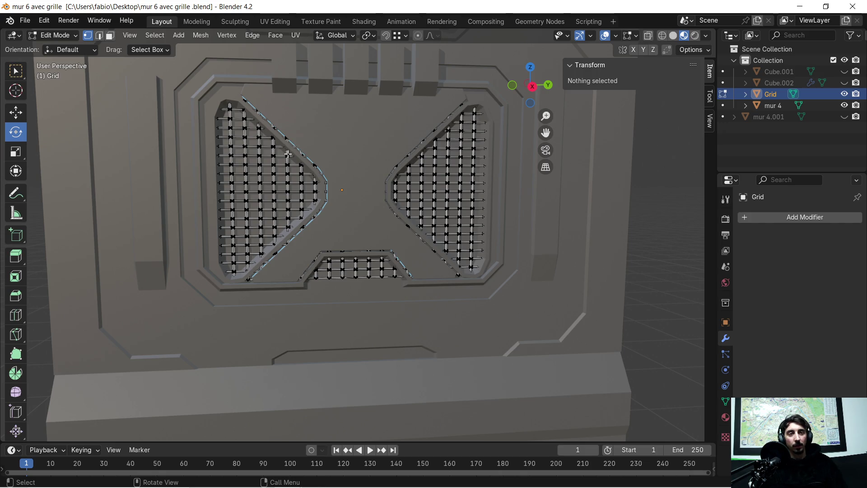
pyautogui.scroll(2, 288, 154)
pyautogui.moveTo(284, 156)
pyautogui.mouseDown(button='middle')
pyautogui.moveTo(333, 159)
pyautogui.moveTo(312, 175)
pyautogui.moveTo(295, 162)
pyautogui.mouseUp(button='middle')
pyautogui.scroll(-2, 296, 161)
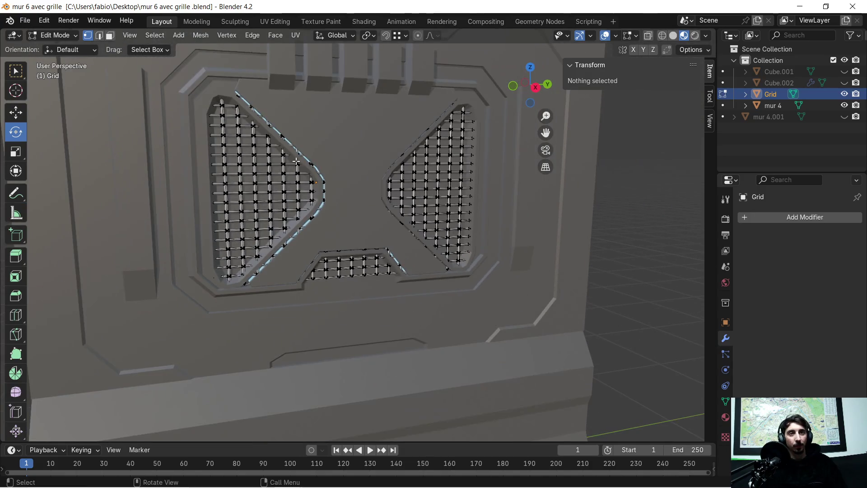
pyautogui.scroll(3, 323, 155)
pyautogui.moveTo(336, 148); pyautogui.dragTo(326, 130, button='middle')
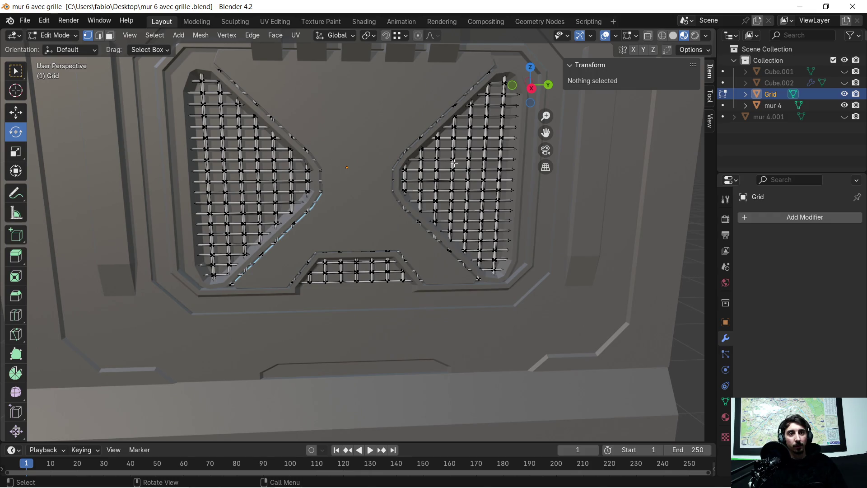
pyautogui.moveTo(210, 486)
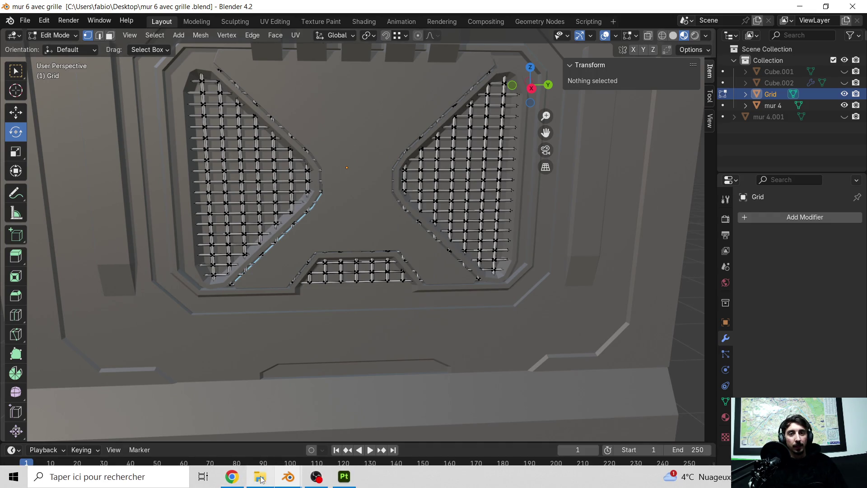
pyautogui.moveTo(236, 483)
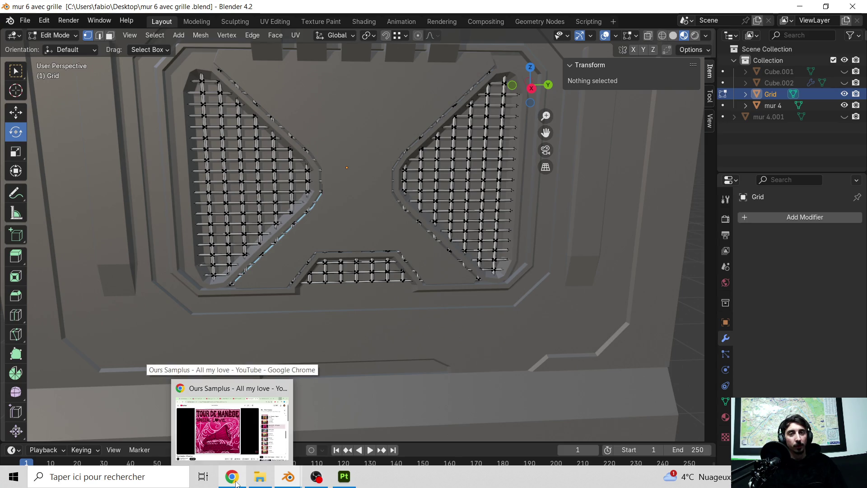
pyautogui.click(236, 483)
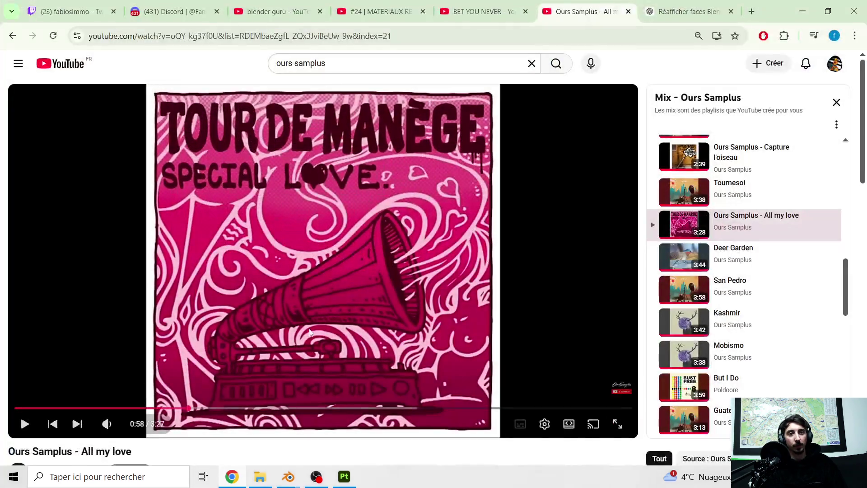
pyautogui.click(803, 14)
pyautogui.scroll(-5, 308, 211)
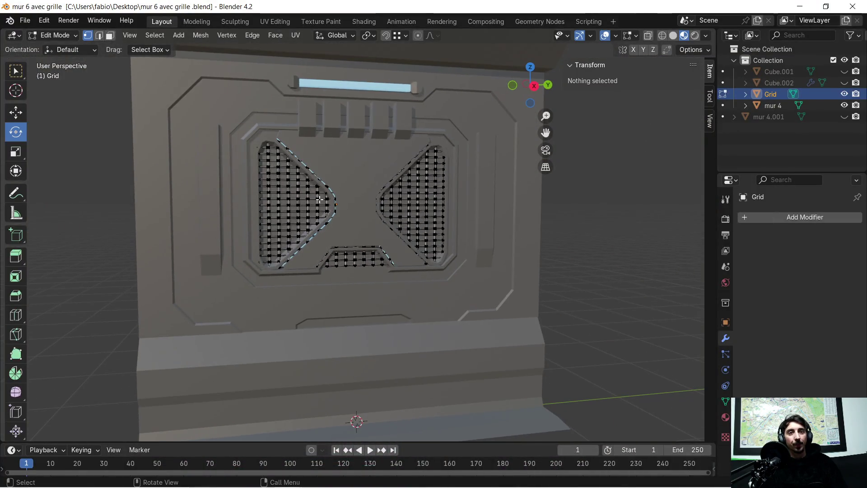
pyautogui.scroll(-4, 543, 246)
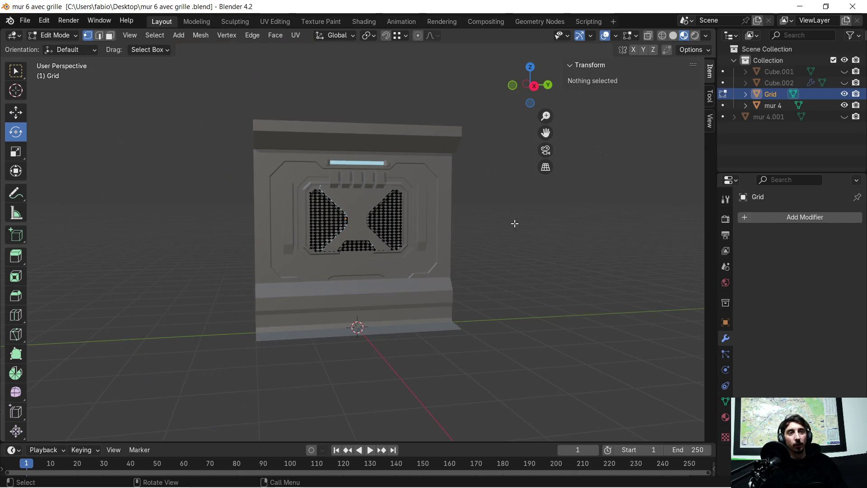
pyautogui.scroll(6, 273, 200)
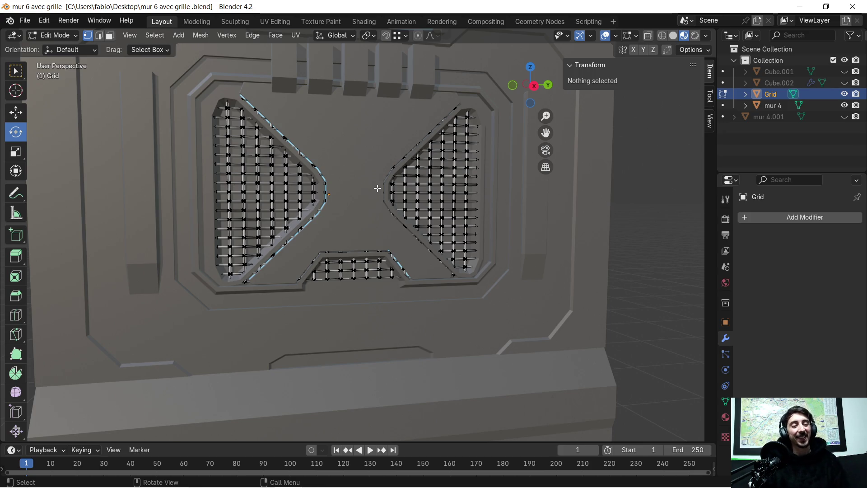
pyautogui.scroll(2, 362, 172)
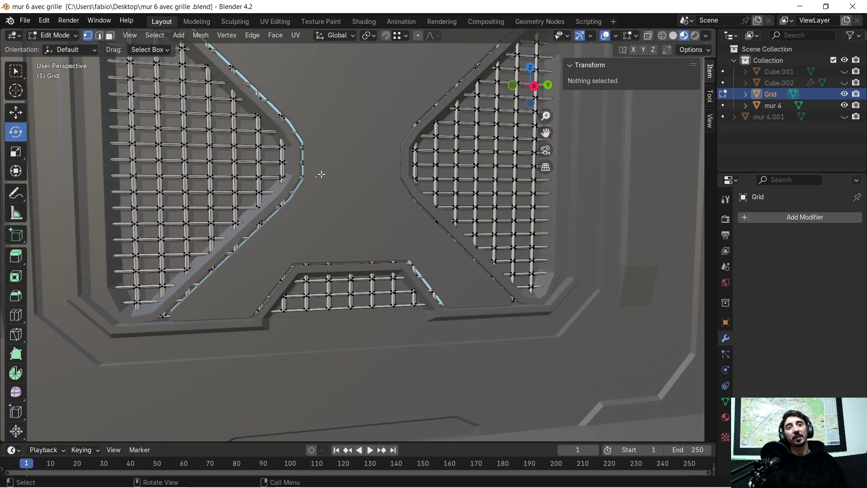
pyautogui.scroll(2, 306, 183)
pyautogui.moveTo(256, 228); pyautogui.dragTo(275, 217, button='middle')
# - Join the whole Grid grille into the active mur 4 wall with Ctrl+J, then minimize Blender
pyautogui.press('a')
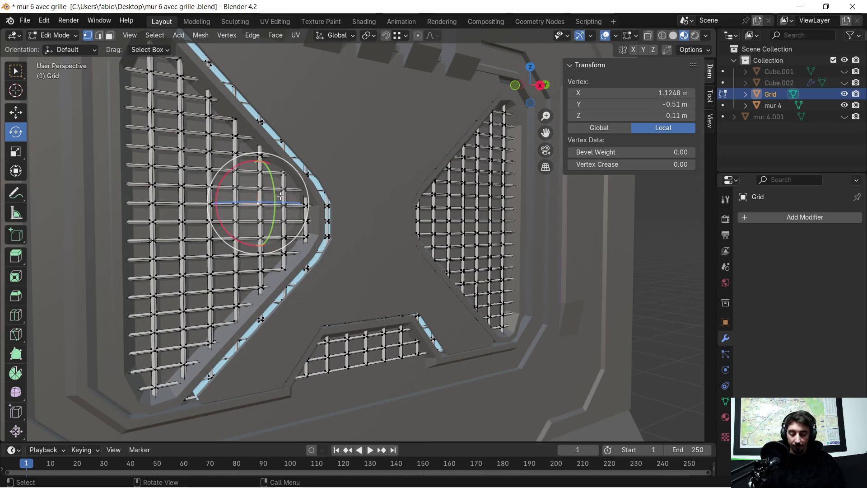
pyautogui.press('Tab')
pyautogui.keyDown('shift'); pyautogui.click(88, 235); pyautogui.keyUp('shift')
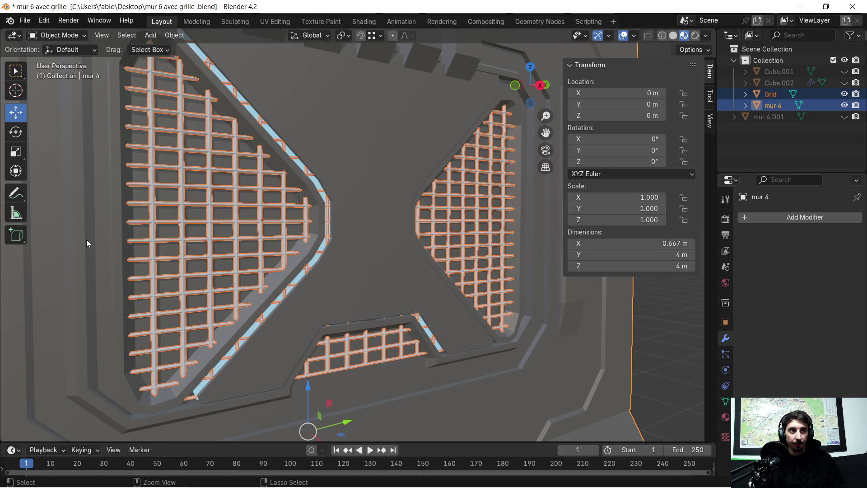
pyautogui.hotkey('ctrl', 'j')
pyautogui.scroll(-5, 223, 244)
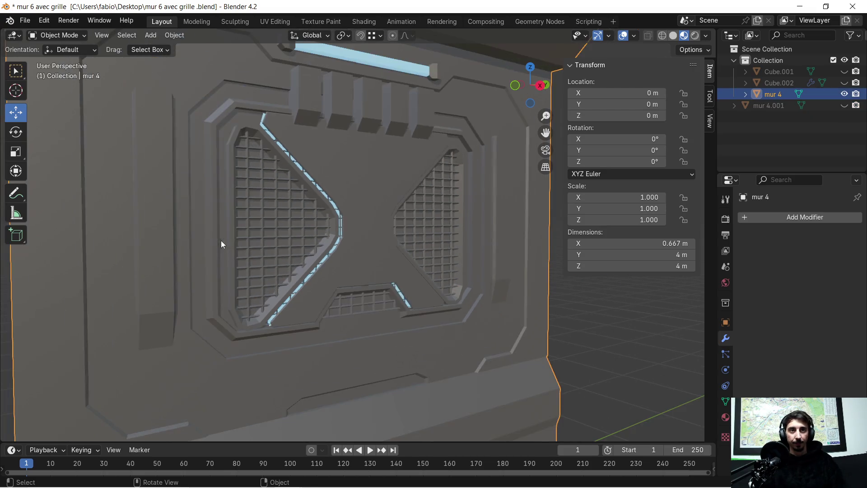
pyautogui.moveTo(290, 234)
pyautogui.mouseDown(button='middle')
pyautogui.moveTo(237, 235)
pyautogui.moveTo(242, 224)
pyautogui.moveTo(288, 223)
pyautogui.mouseUp(button='middle')
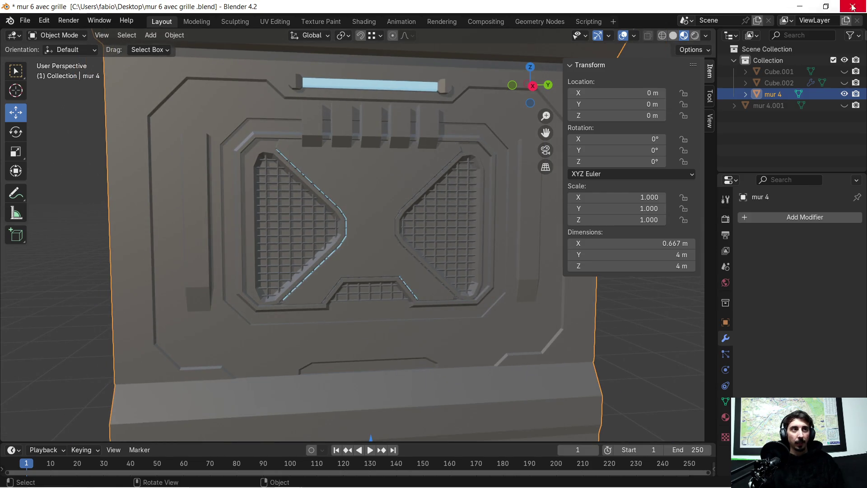
pyautogui.click(799, 6)
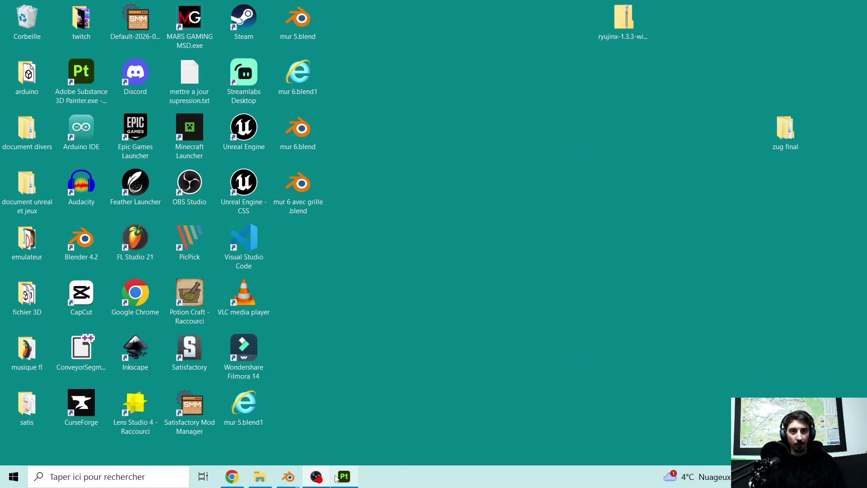
# - Save the Painter project as 'substance mur sans grille' in zug final/couloir/mur/mur 4
pyautogui.click(337, 478)
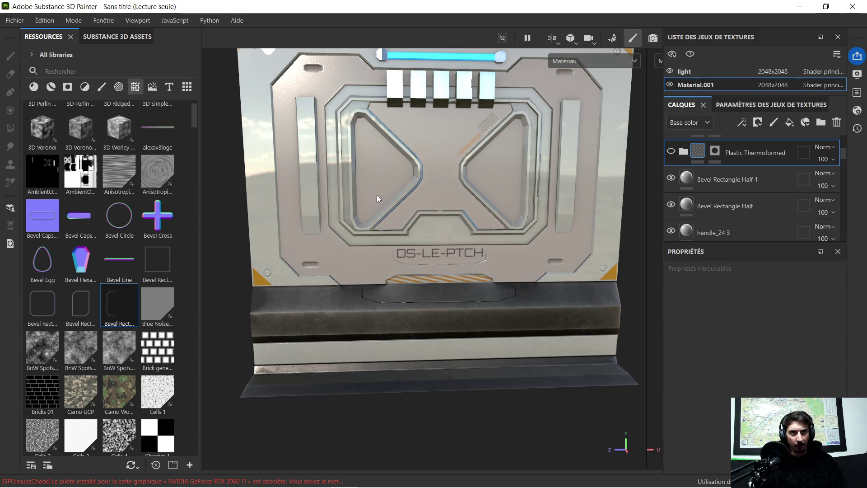
pyautogui.press('shift')
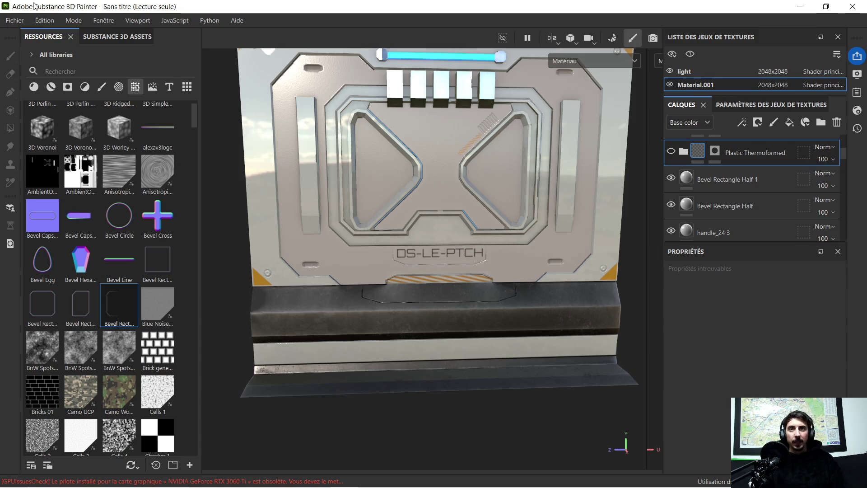
pyautogui.click(14, 20)
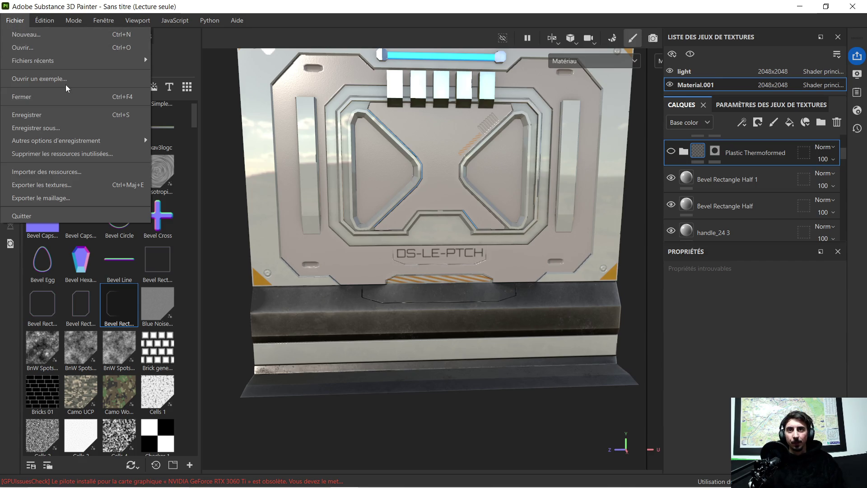
pyautogui.click(58, 129)
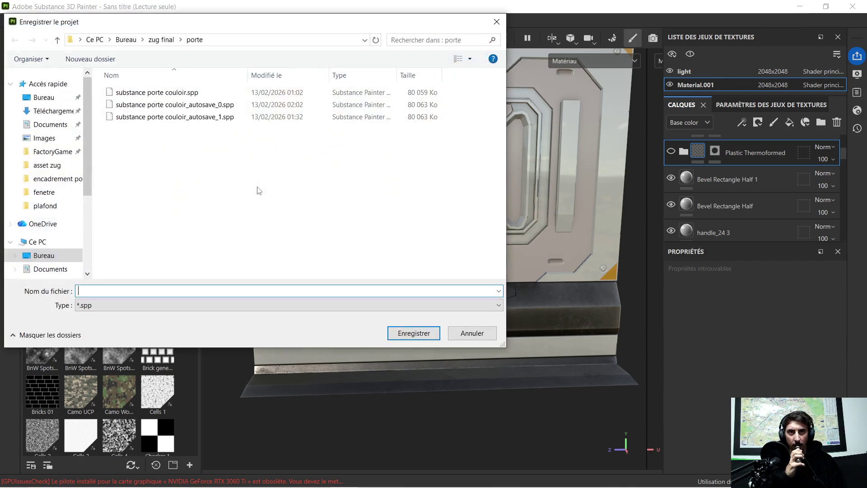
pyautogui.click(160, 41)
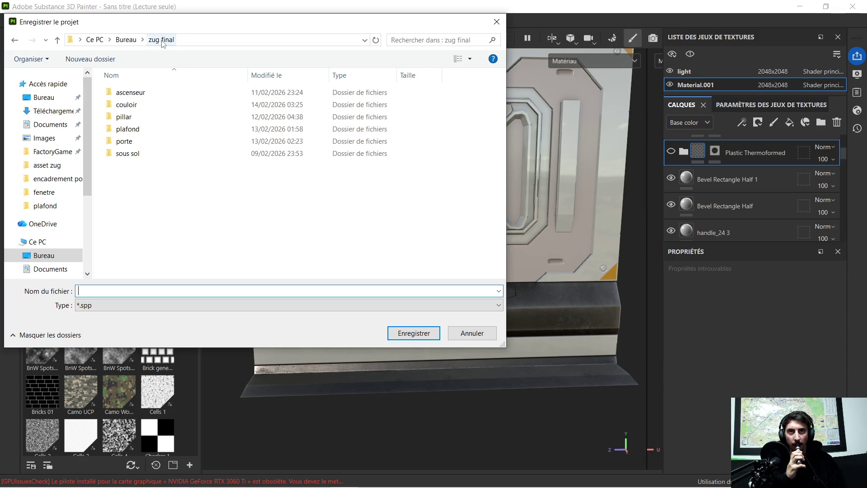
pyautogui.doubleClick(148, 103)
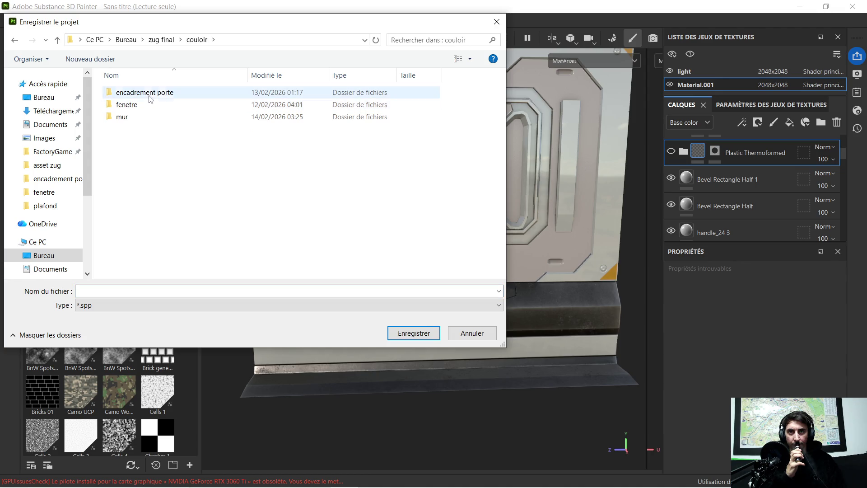
pyautogui.doubleClick(129, 117)
pyautogui.doubleClick(133, 117)
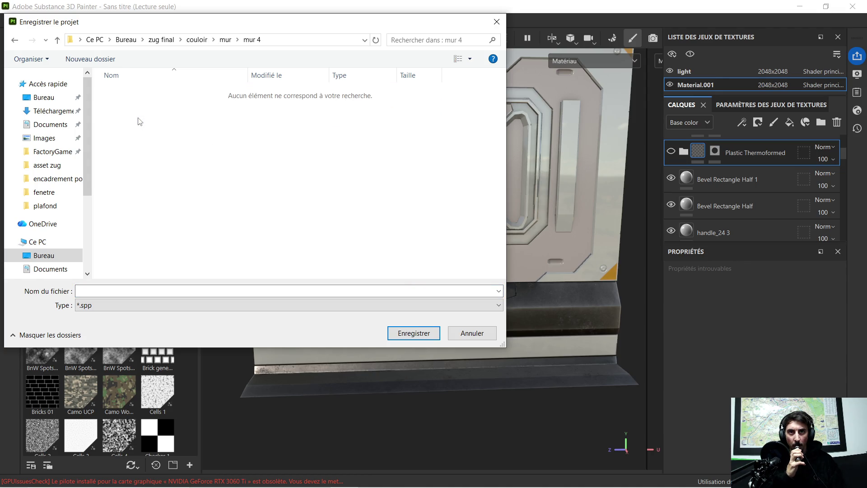
pyautogui.click(186, 290)
pyautogui.write('substance mur sans grille')
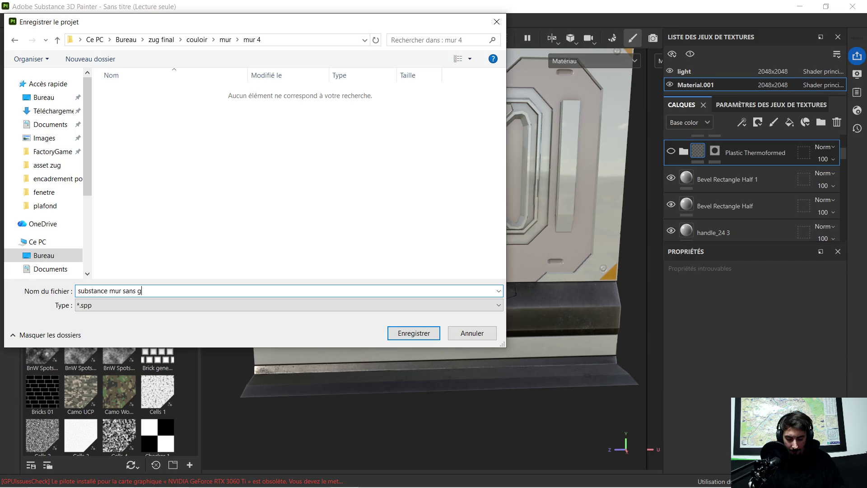
pyautogui.click(415, 332)
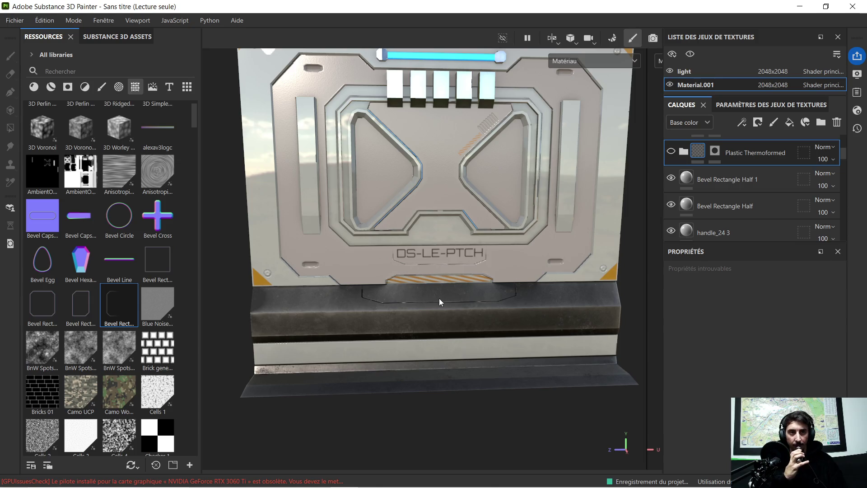
# - Return to the mur 6 avec grille Blender file and select the whole wall mesh in Edit Mode
pyautogui.moveTo(316, 483)
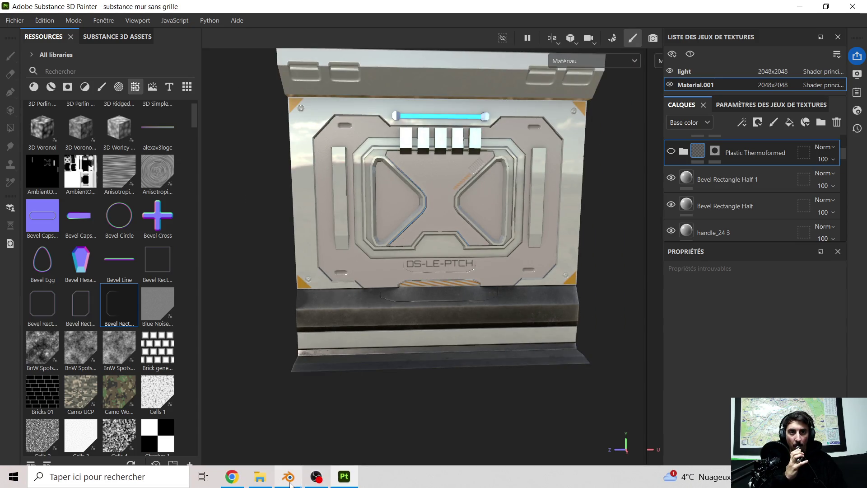
pyautogui.moveTo(289, 476)
pyautogui.moveTo(303, 421)
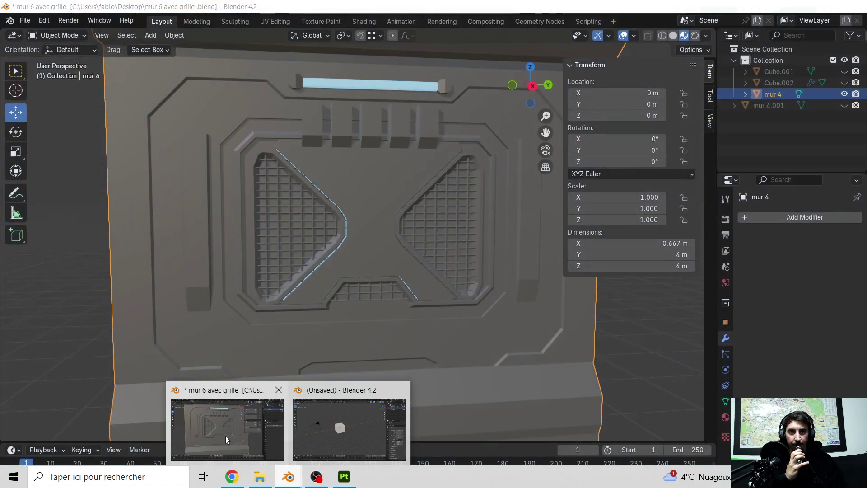
pyautogui.click(226, 436)
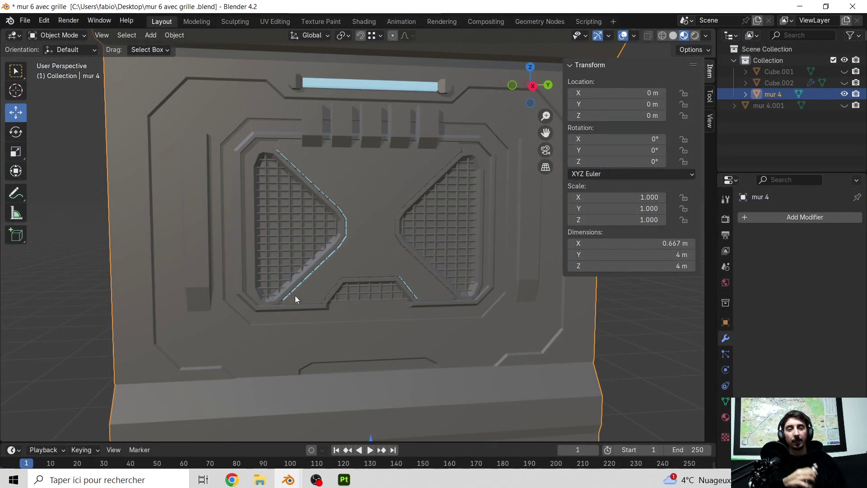
pyautogui.scroll(-1, 361, 217)
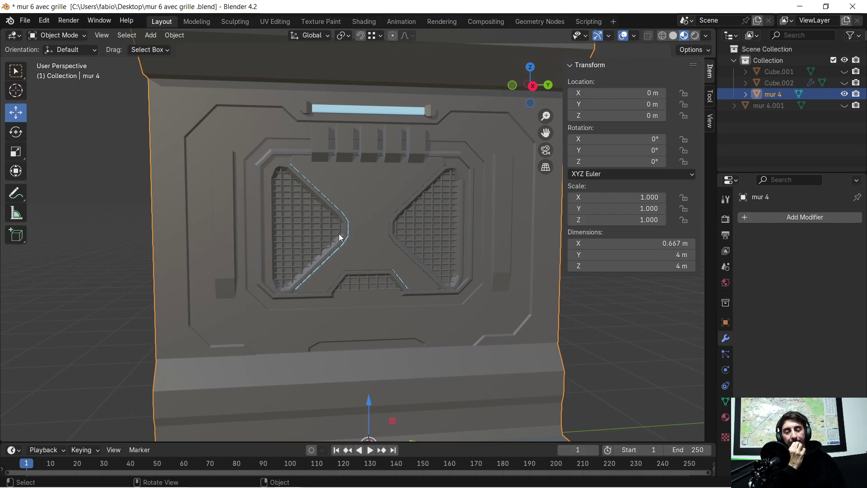
pyautogui.moveTo(369, 229)
pyautogui.mouseDown(button='middle')
pyautogui.moveTo(348, 244)
pyautogui.moveTo(363, 222)
pyautogui.mouseUp(button='middle')
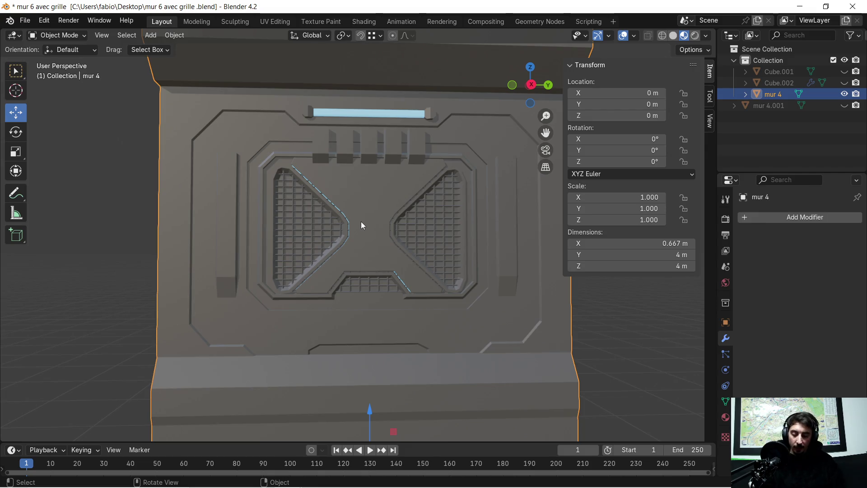
pyautogui.scroll(-2, 360, 216)
pyautogui.scroll(1, 359, 209)
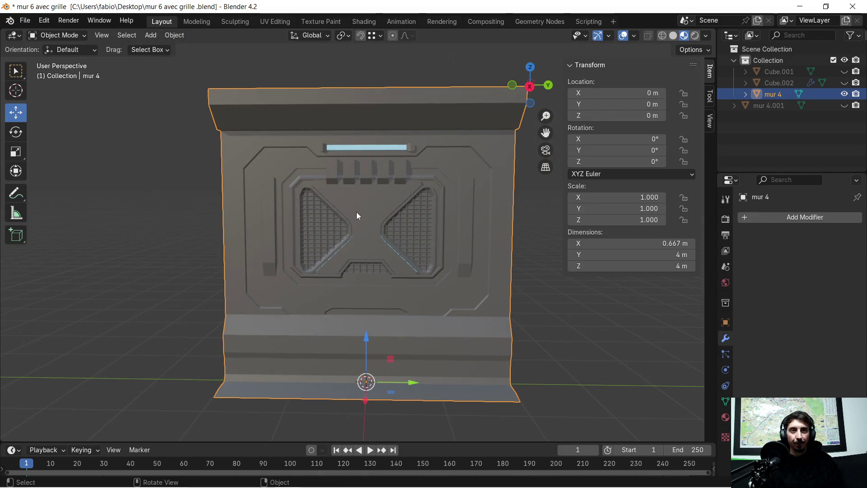
pyautogui.press('Tab')
pyautogui.hotkey('shift', 'space')
pyautogui.press('r')
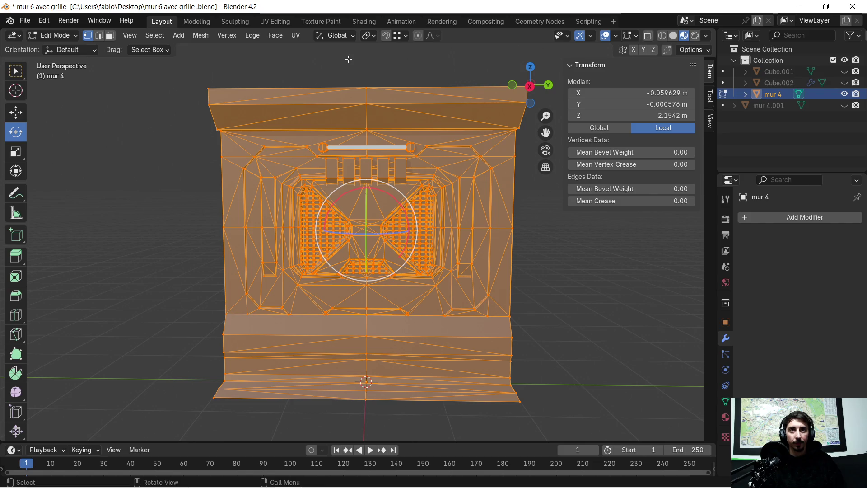
# - Unwrap the wall's UVs, then redo it with Smart UV Project at a 66° angle limit
pyautogui.click(296, 35)
pyautogui.click(298, 47)
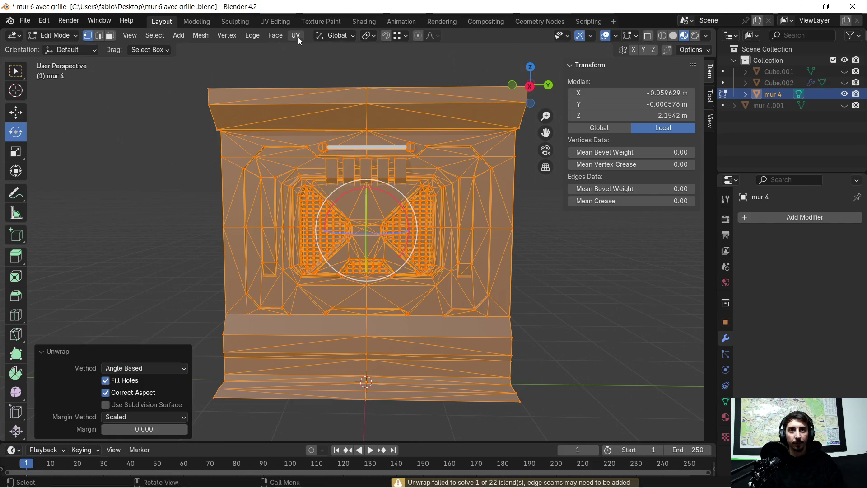
pyautogui.click(297, 36)
pyautogui.click(319, 61)
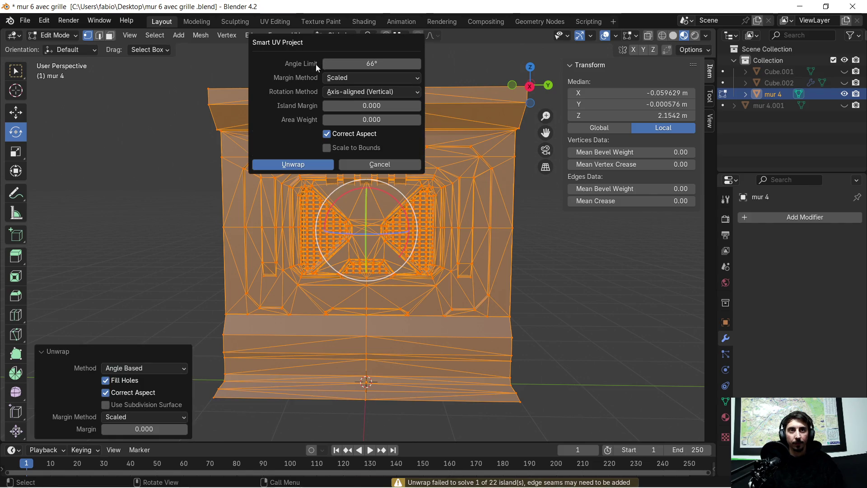
pyautogui.click(295, 165)
pyautogui.moveTo(272, 479)
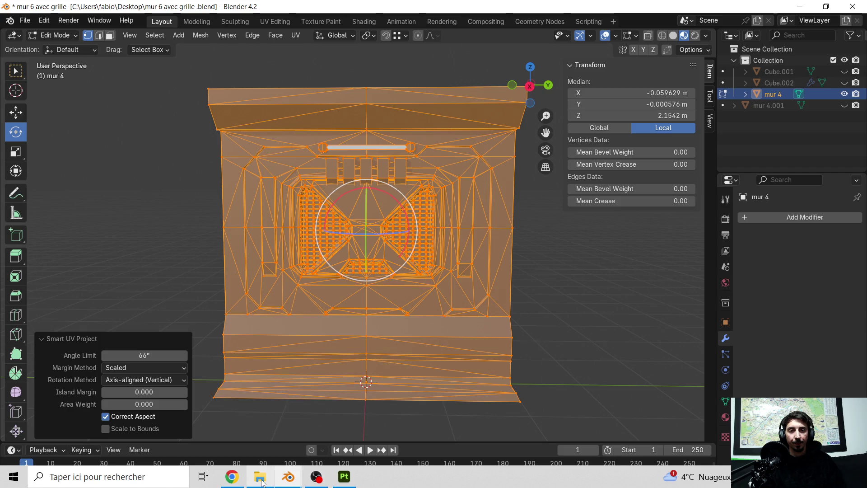
pyautogui.click(350, 479)
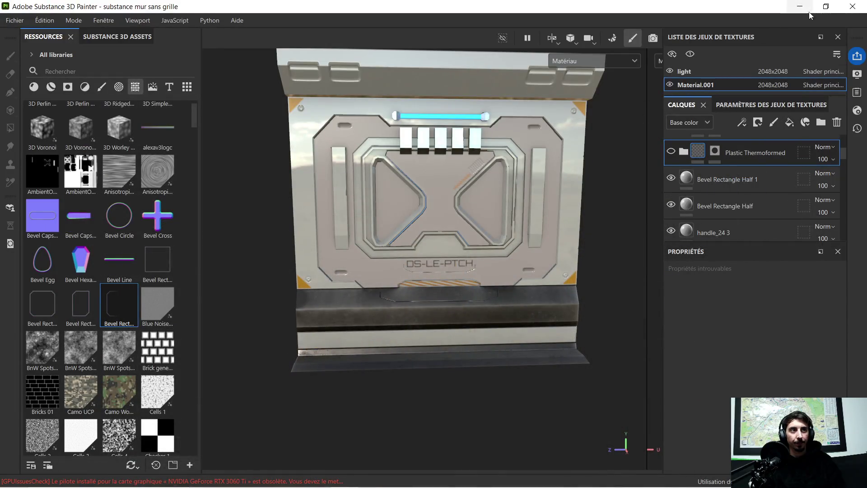
# - Move the old mur 4. glb.glb from zug final\couloir\mur\mur 4 onto the desktop
pyautogui.click(799, 6)
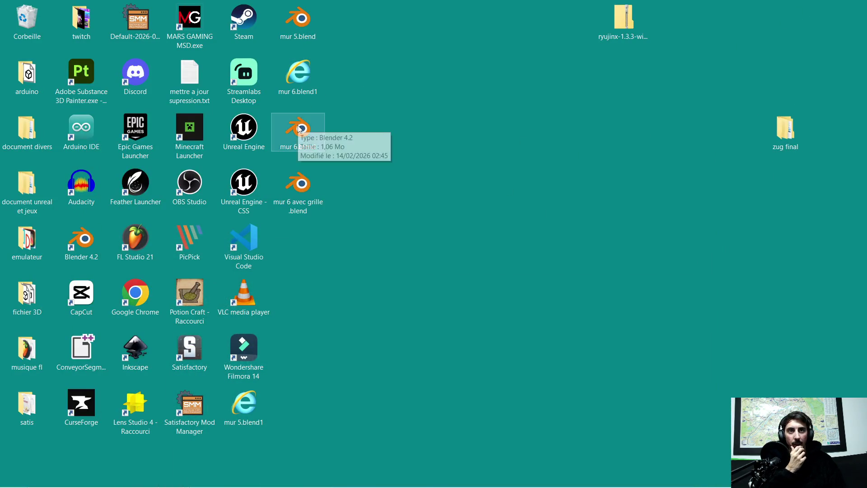
pyautogui.moveTo(305, 74)
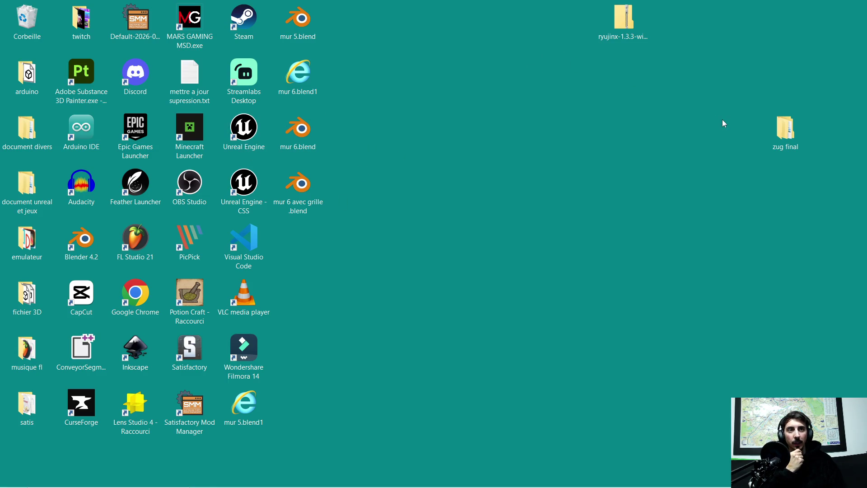
pyautogui.doubleClick(785, 132)
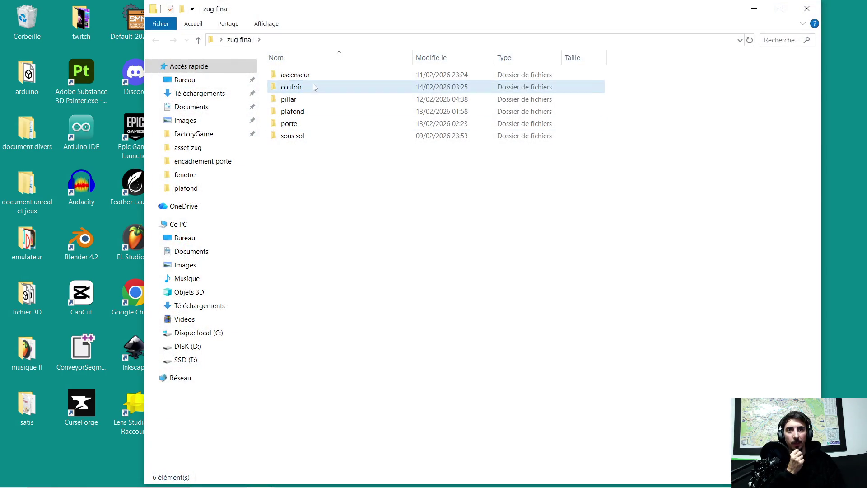
pyautogui.doubleClick(313, 86)
pyautogui.doubleClick(301, 99)
pyautogui.doubleClick(305, 99)
pyautogui.click(315, 76)
pyautogui.moveTo(299, 80)
pyautogui.mouseDown()
pyautogui.moveTo(681, 129)
pyautogui.moveTo(840, 134)
pyautogui.mouseUp()
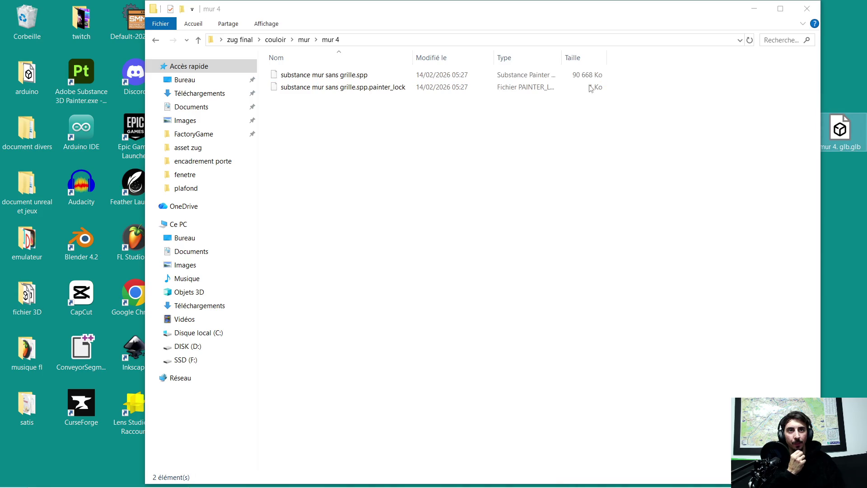
# - Minimize File Explorer and bring the mur 6 avec grille Blender window back
pyautogui.click(754, 9)
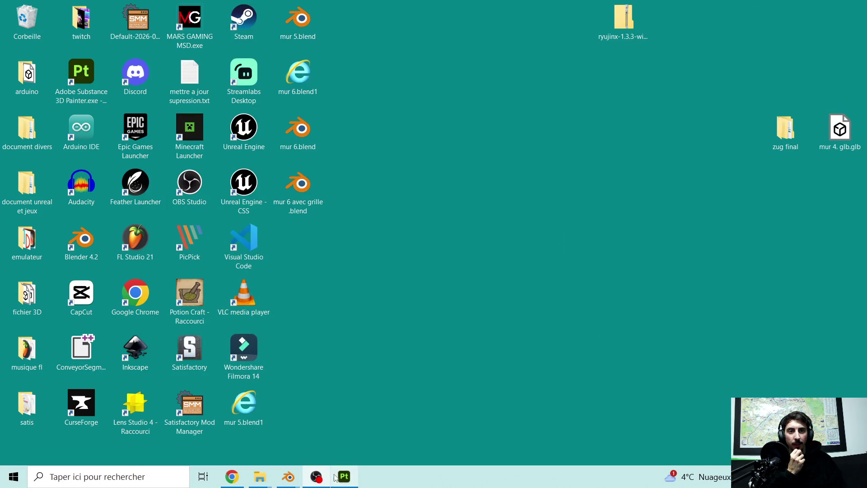
pyautogui.moveTo(299, 443)
pyautogui.click(229, 421)
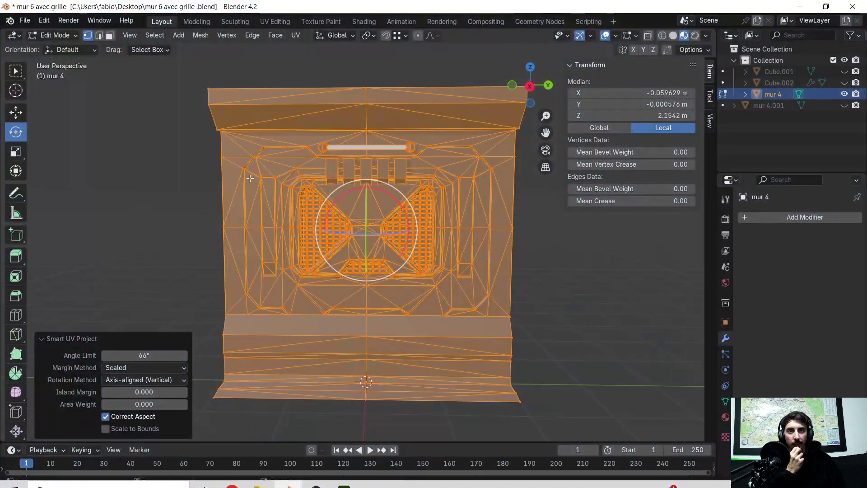
# - Start a glTF 2.0 export of the wall targeting the couloir > mur > mur 4 folder
pyautogui.click(24, 20)
pyautogui.moveTo(74, 189)
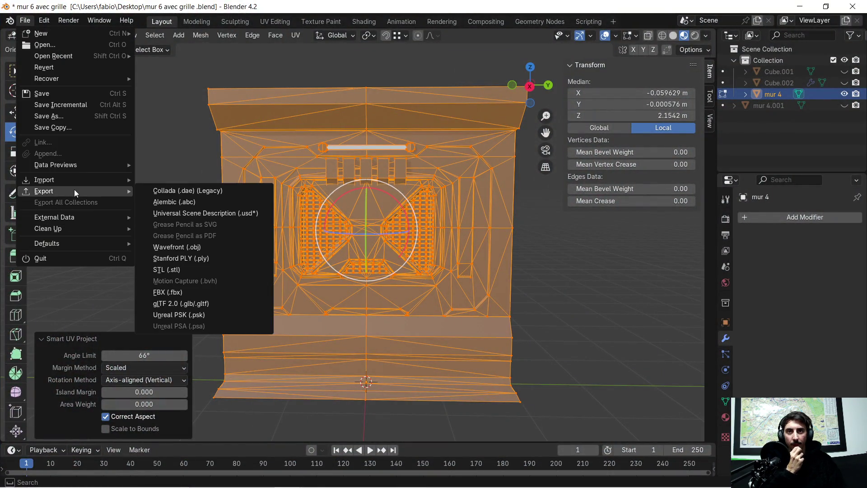
pyautogui.click(200, 305)
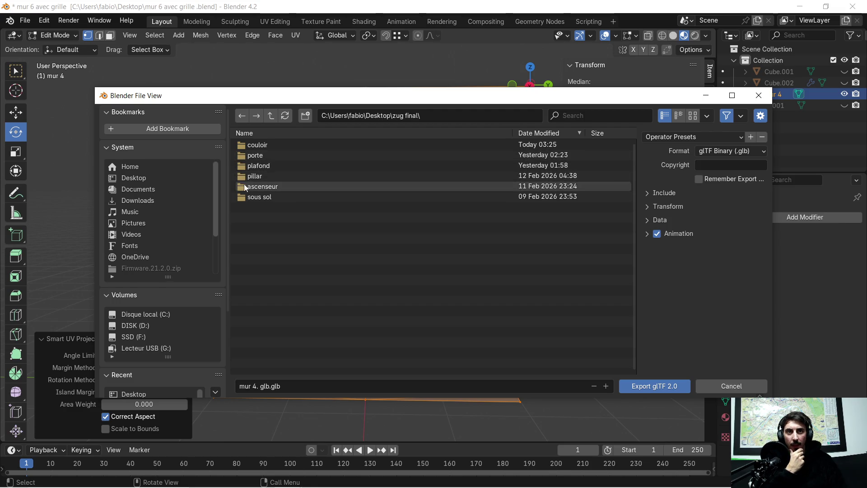
pyautogui.doubleClick(246, 146)
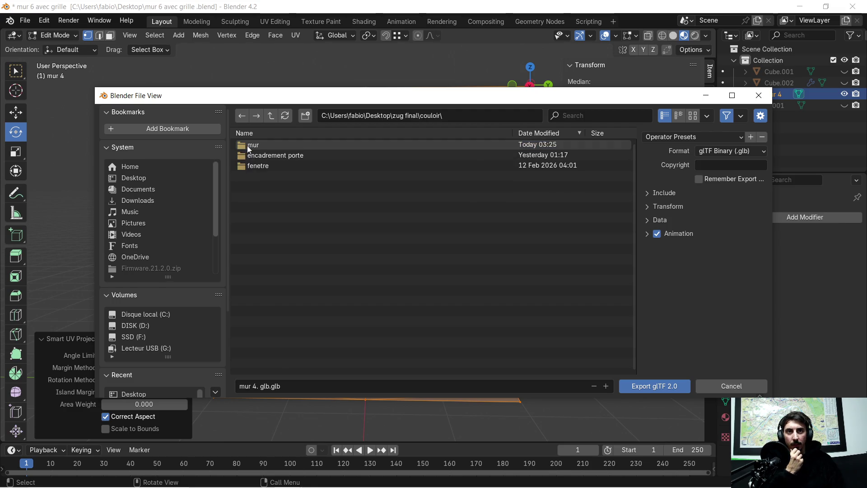
pyautogui.doubleClick(260, 146)
pyautogui.doubleClick(275, 147)
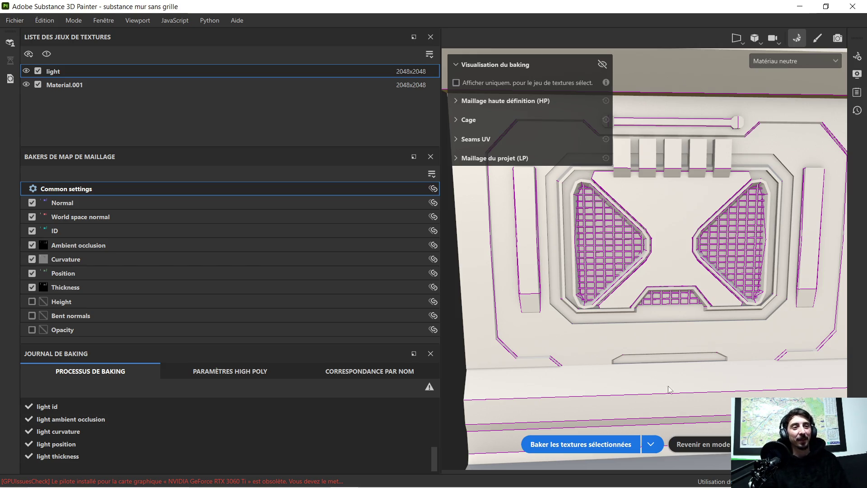
# - Return to paint mode and orbit around the re-baked wall to inspect its grilles
pyautogui.click(725, 443)
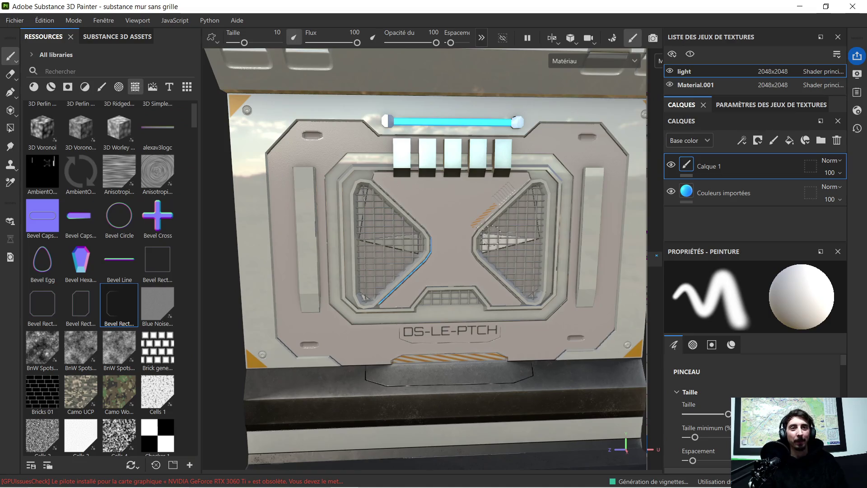
pyautogui.scroll(8, 362, 244)
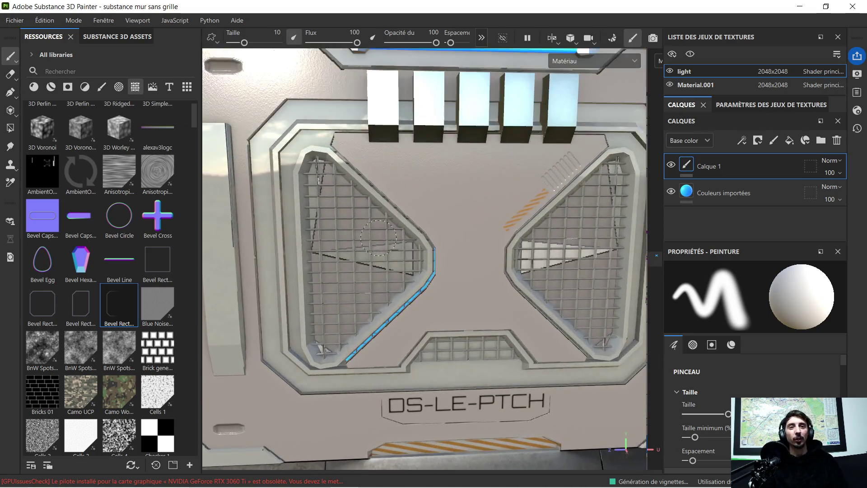
pyautogui.scroll(-6, 363, 244)
pyautogui.moveTo(363, 245)
pyautogui.keyDown('alt'); pyautogui.mouseDown()
pyautogui.moveTo(557, 245)
pyautogui.moveTo(327, 242)
pyautogui.mouseUp(); pyautogui.keyUp('alt')
pyautogui.scroll(-5, 481, 226)
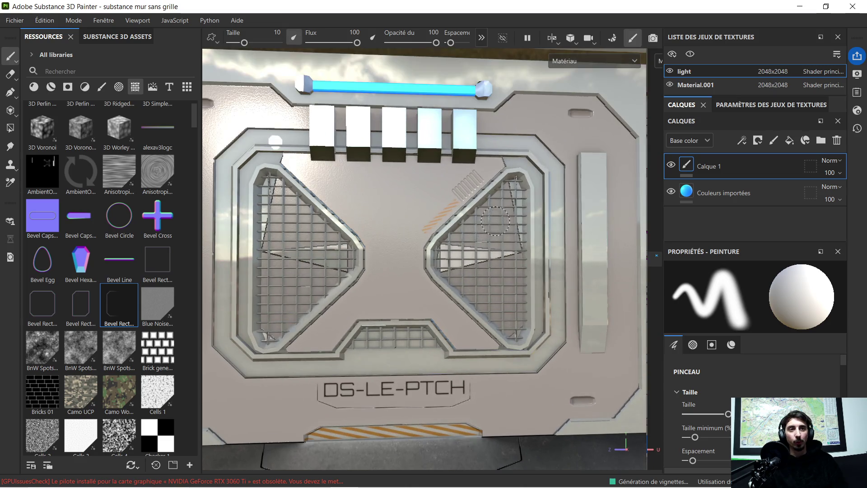
pyautogui.scroll(2, 481, 225)
pyautogui.moveTo(481, 226)
pyautogui.keyDown('alt'); pyautogui.mouseDown()
pyautogui.moveTo(417, 236)
pyautogui.moveTo(456, 249)
pyautogui.mouseUp(); pyautogui.keyUp('alt')
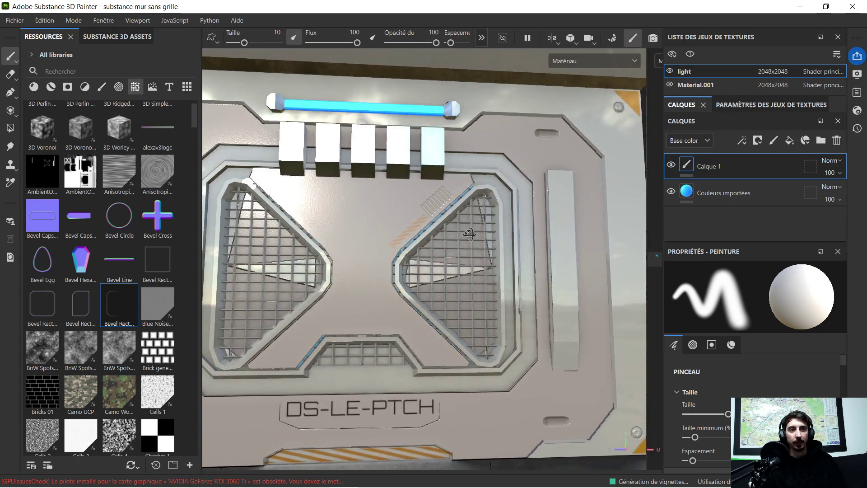
pyautogui.scroll(5, 456, 249)
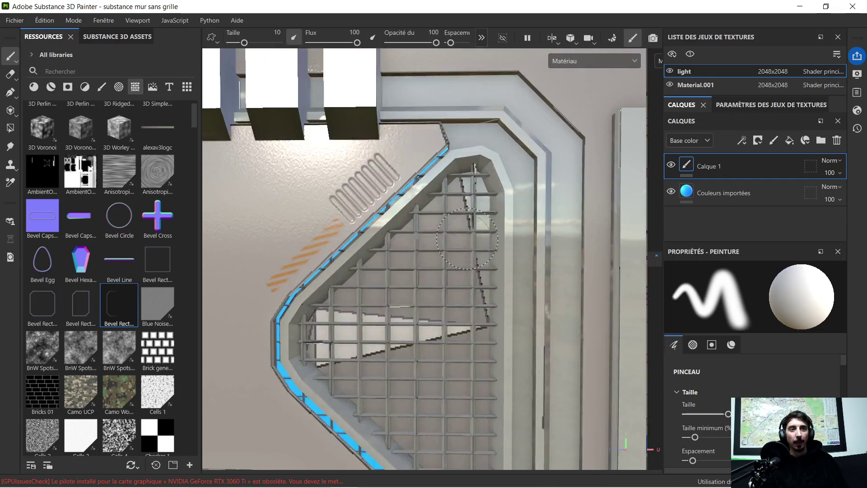
pyautogui.moveTo(458, 245)
pyautogui.keyDown('alt'); pyautogui.mouseDown()
pyautogui.moveTo(406, 242)
pyautogui.moveTo(447, 235)
pyautogui.mouseUp(); pyautogui.keyUp('alt')
pyautogui.scroll(-5, 446, 235)
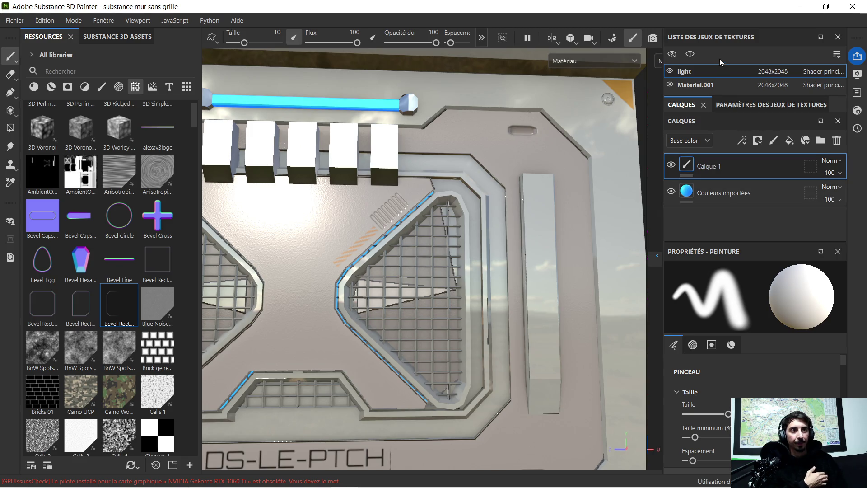
# - Switch to the Material.001 texture set and select the Space Ship Plastic - 01 layer
pyautogui.click(710, 88)
pyautogui.scroll(-2, 734, 192)
pyautogui.scroll(3, 697, 198)
pyautogui.click(747, 222)
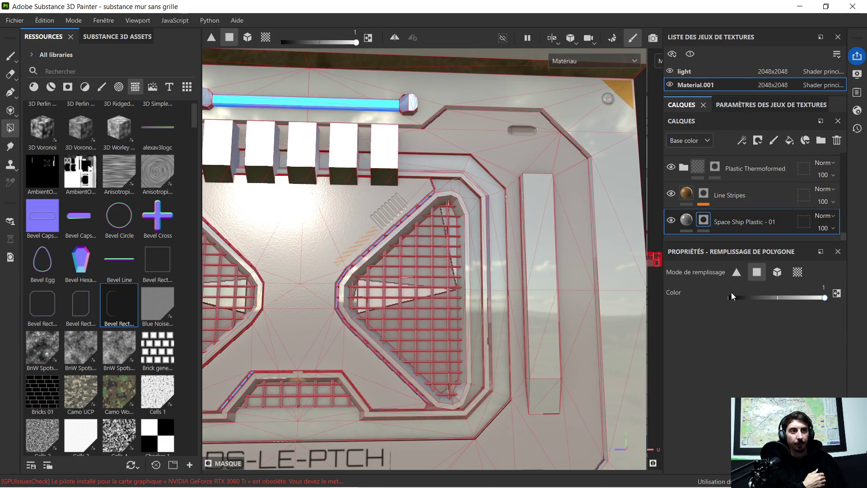
# - Polygon-fill several grille cells into the Plastic Thermoformed mask with fill value 1
pyautogui.scroll(2, 424, 265)
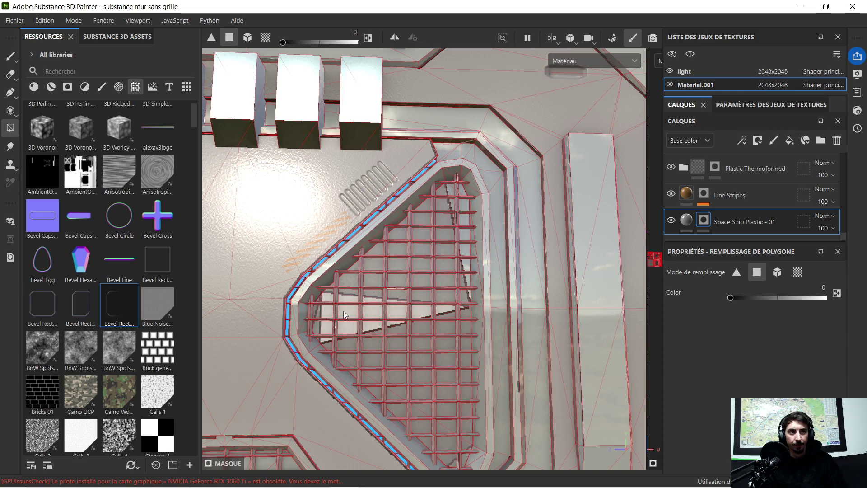
pyautogui.scroll(10, 343, 311)
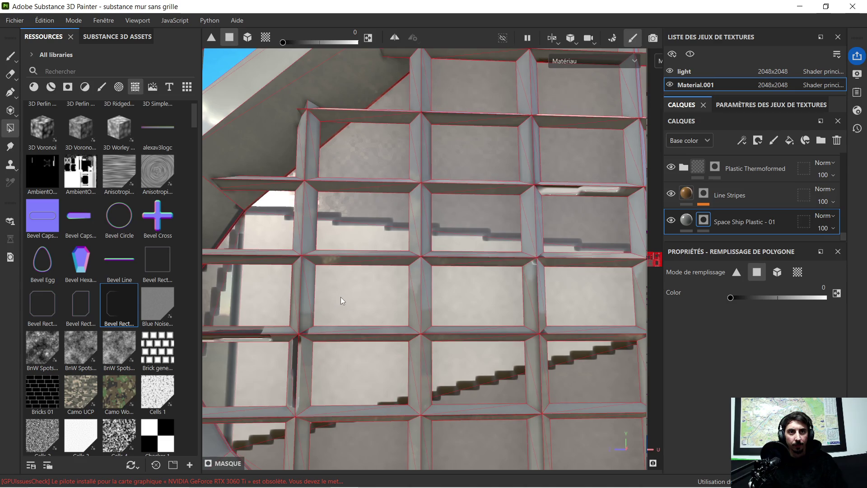
pyautogui.scroll(-10, 356, 289)
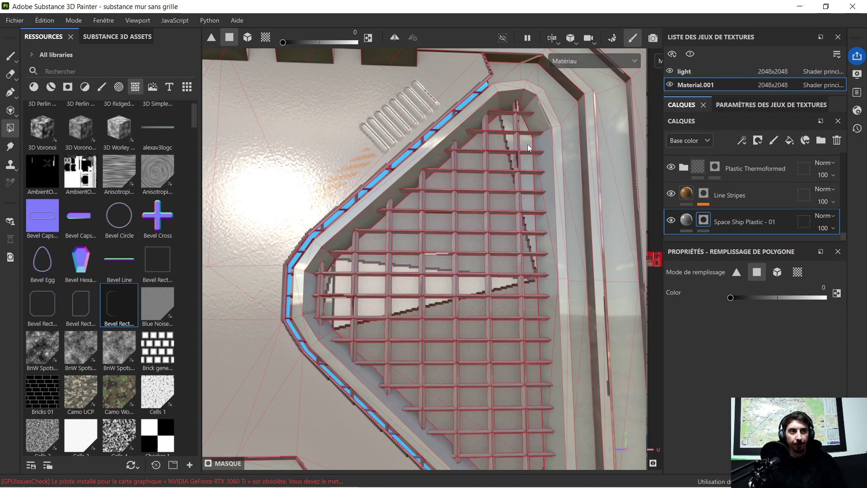
pyautogui.moveTo(520, 145)
pyautogui.keyDown('alt'); pyautogui.mouseDown()
pyautogui.moveTo(483, 190)
pyautogui.moveTo(494, 188)
pyautogui.mouseUp(); pyautogui.keyUp('alt')
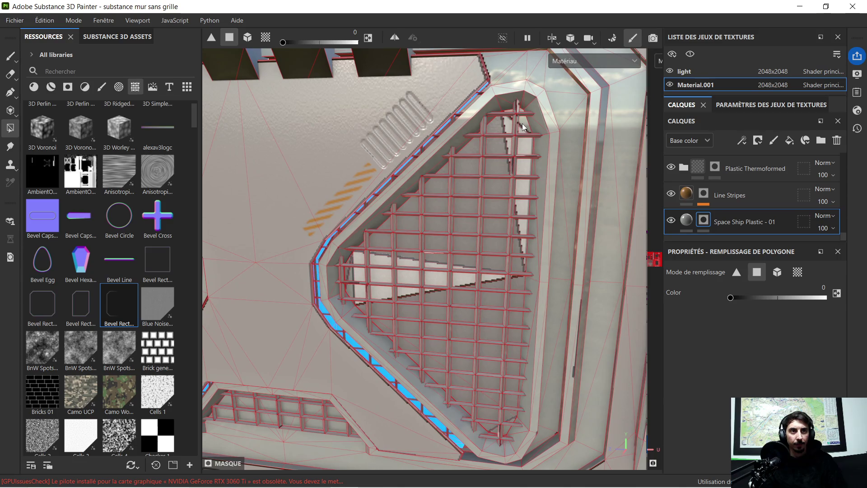
pyautogui.keyDown('alt'); pyautogui.moveTo(415, 294); pyautogui.dragTo(452, 266, button='middle'); pyautogui.keyUp('alt')
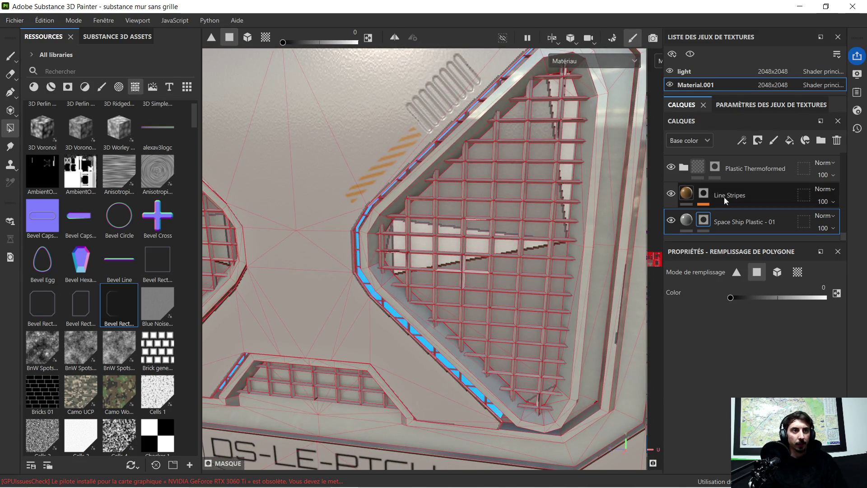
pyautogui.scroll(3, 736, 213)
pyautogui.click(744, 210)
pyautogui.scroll(-1, 740, 208)
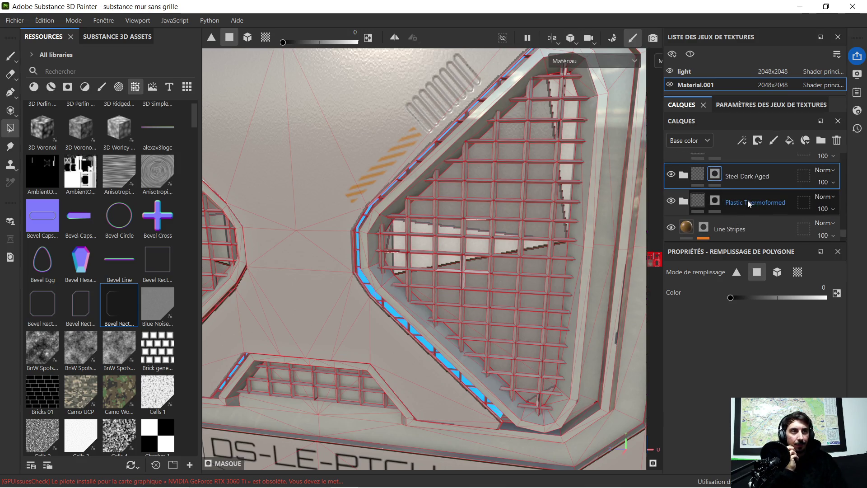
pyautogui.click(713, 204)
pyautogui.moveTo(730, 297); pyautogui.dragTo(825, 298)
pyautogui.scroll(3, 497, 253)
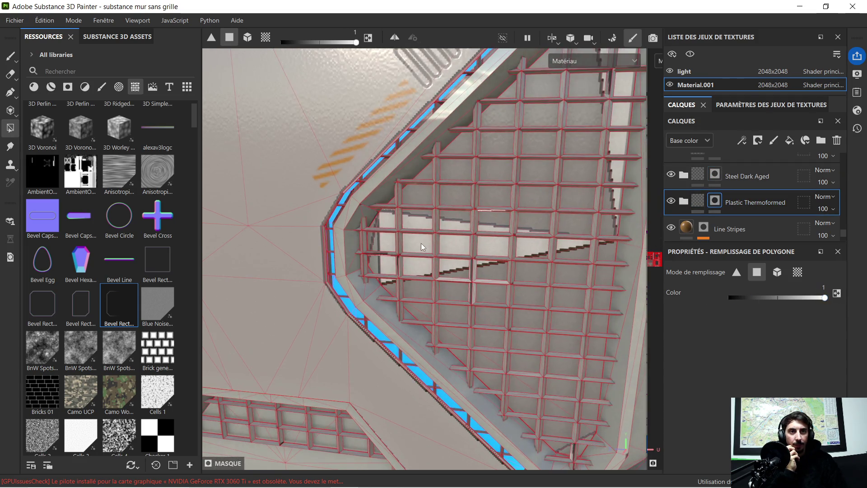
pyautogui.click(421, 243)
pyautogui.click(616, 142)
pyautogui.moveTo(617, 142)
pyautogui.keyDown('alt'); pyautogui.mouseDown()
pyautogui.moveTo(408, 244)
pyautogui.moveTo(456, 229)
pyautogui.moveTo(516, 258)
pyautogui.moveTo(450, 244)
pyautogui.moveTo(579, 247)
pyautogui.moveTo(481, 231)
pyautogui.moveTo(492, 218)
pyautogui.moveTo(392, 234)
pyautogui.moveTo(453, 228)
pyautogui.moveTo(416, 223)
pyautogui.moveTo(413, 205)
pyautogui.moveTo(343, 161)
pyautogui.mouseUp(); pyautogui.keyUp('alt')
pyautogui.click(408, 245)
# - Fill a grid cell at 0 on Space Ship Plastic - 01 and near 1 on Plastic Thermoformed
pyautogui.scroll(5, 417, 221)
pyautogui.scroll(-1, 755, 204)
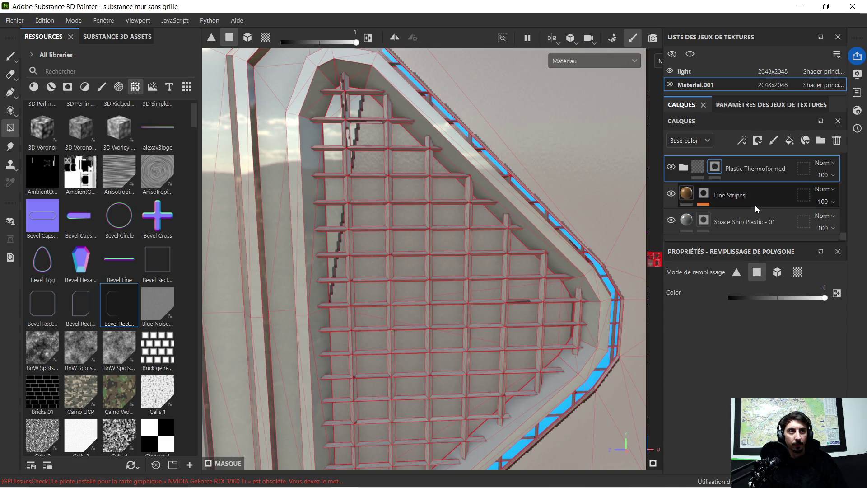
pyautogui.click(745, 219)
pyautogui.moveTo(775, 298); pyautogui.dragTo(634, 298)
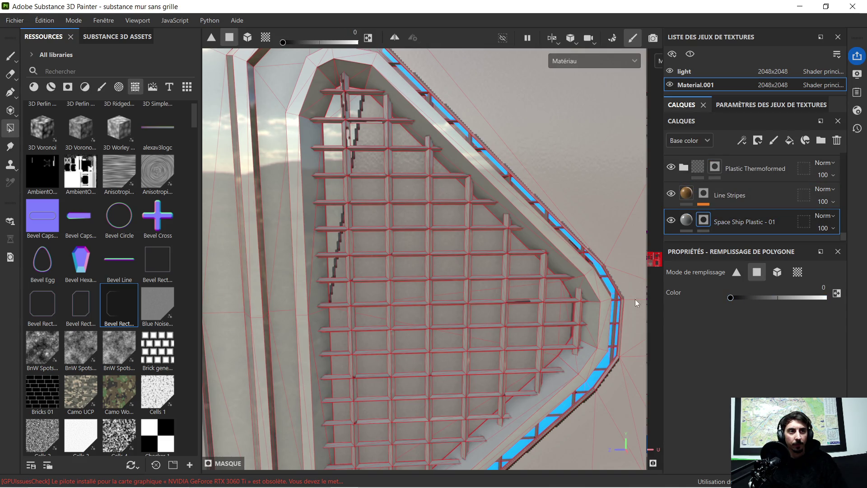
pyautogui.click(331, 130)
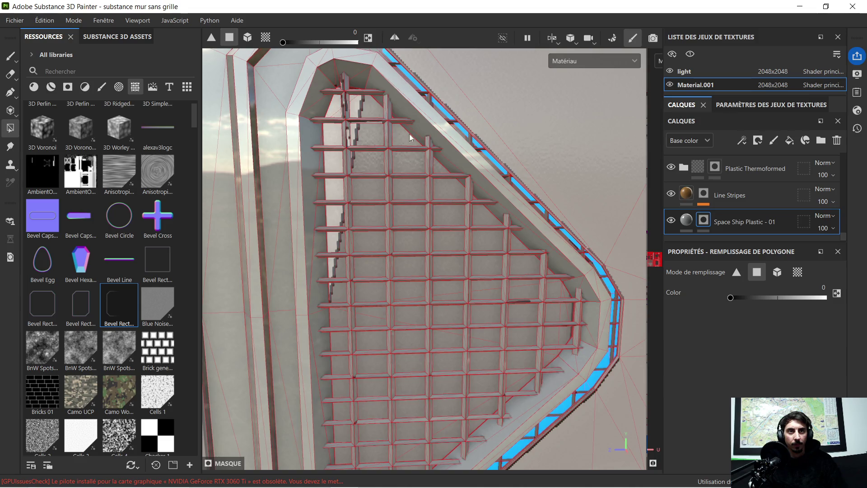
pyautogui.click(757, 172)
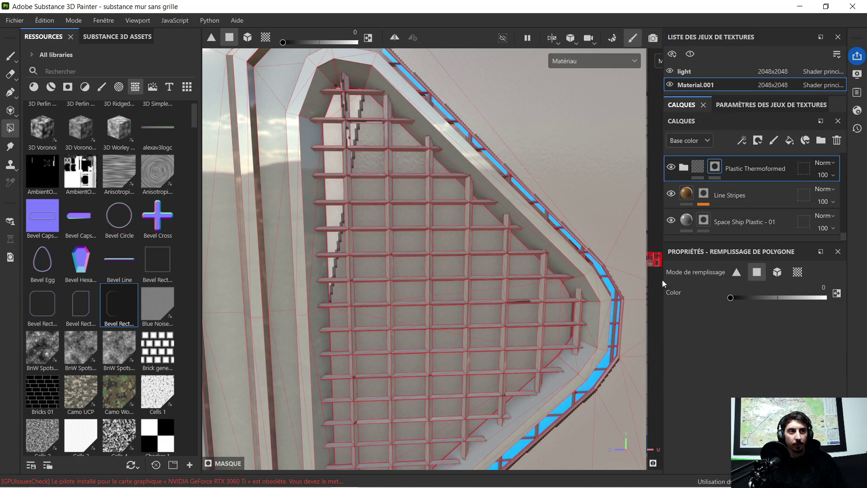
pyautogui.moveTo(730, 298); pyautogui.dragTo(824, 298)
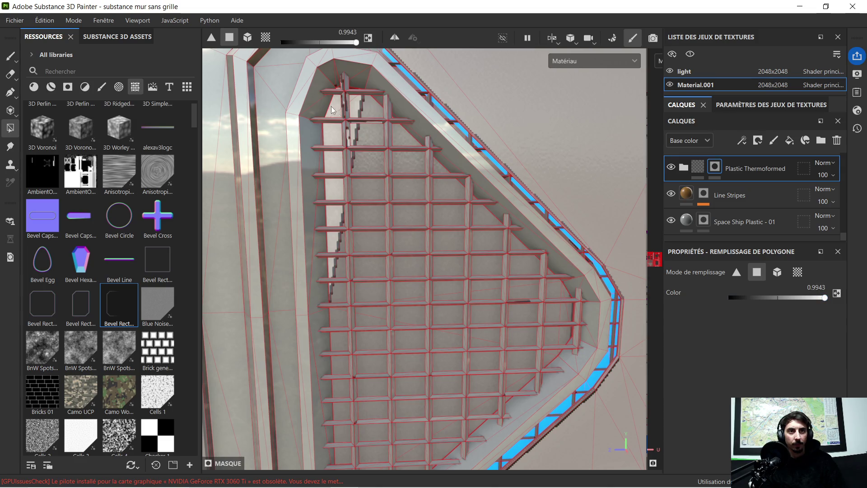
pyautogui.click(336, 128)
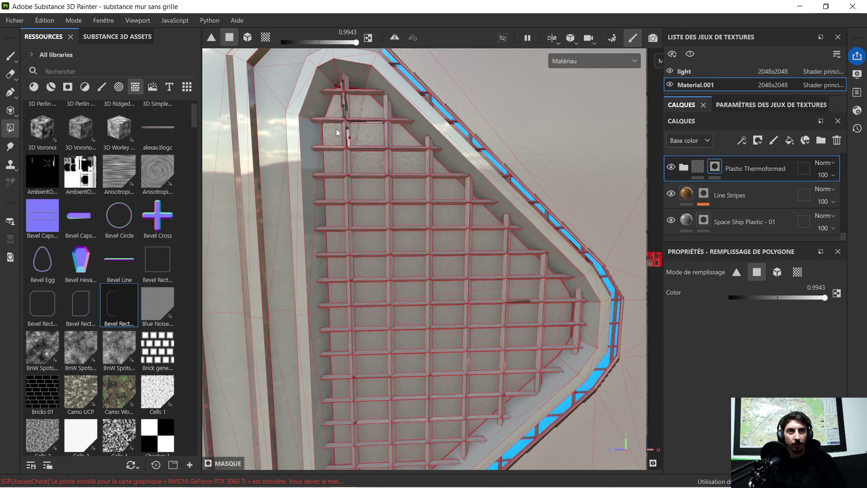
# - Select the Chrome Blue Tint mask and polygon-fill a single grille bar triangle
pyautogui.scroll(-5, 375, 161)
pyautogui.scroll(3, 404, 294)
pyautogui.moveTo(369, 318)
pyautogui.keyDown('alt'); pyautogui.mouseDown()
pyautogui.moveTo(366, 271)
pyautogui.moveTo(426, 222)
pyautogui.mouseUp(); pyautogui.keyUp('alt')
pyautogui.scroll(1, 379, 274)
pyautogui.scroll(3, 496, 217)
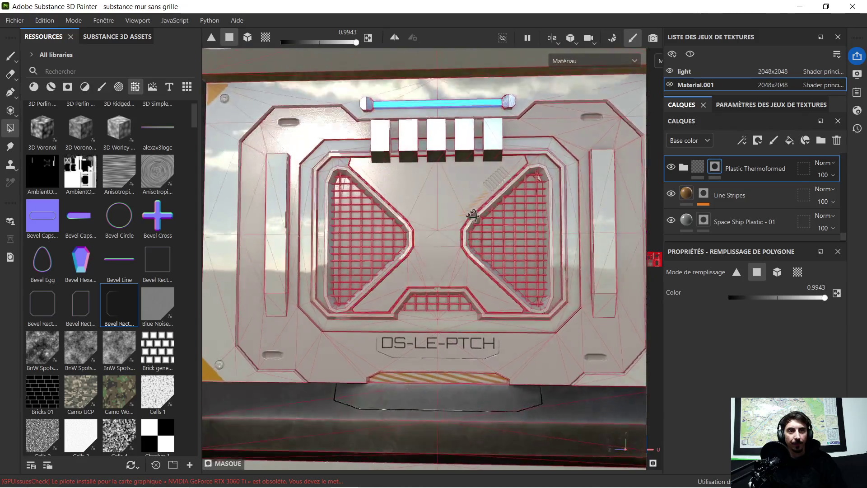
pyautogui.scroll(3, 499, 214)
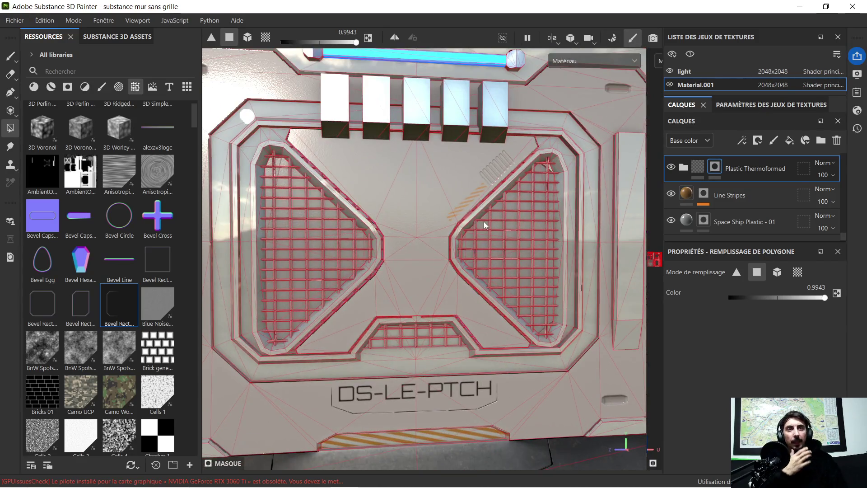
pyautogui.scroll(-2, 484, 221)
pyautogui.scroll(2, 754, 194)
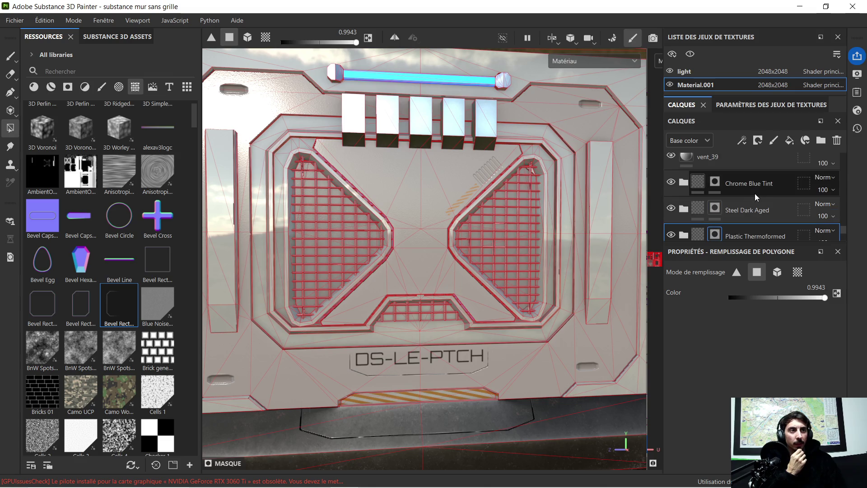
pyautogui.click(733, 183)
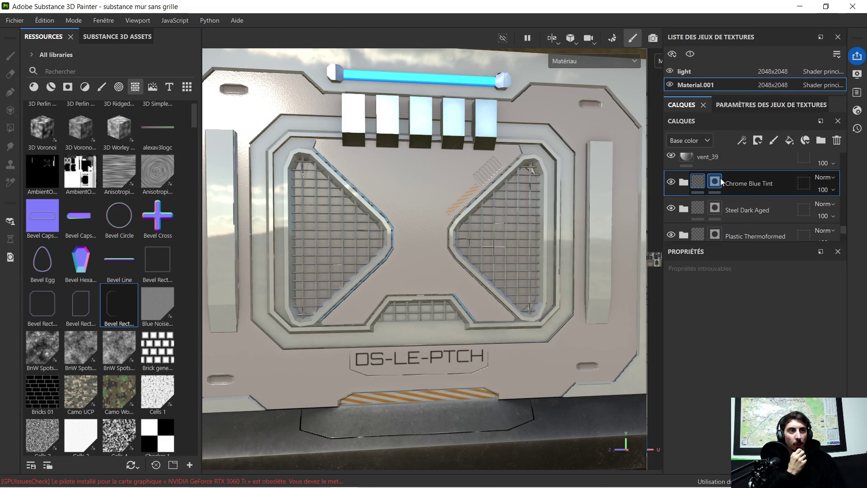
pyautogui.click(717, 180)
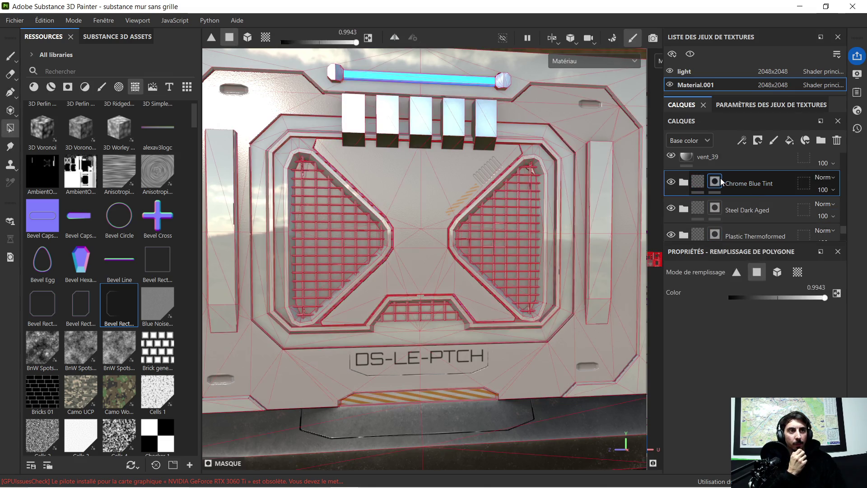
pyautogui.click(737, 273)
pyautogui.scroll(5, 334, 220)
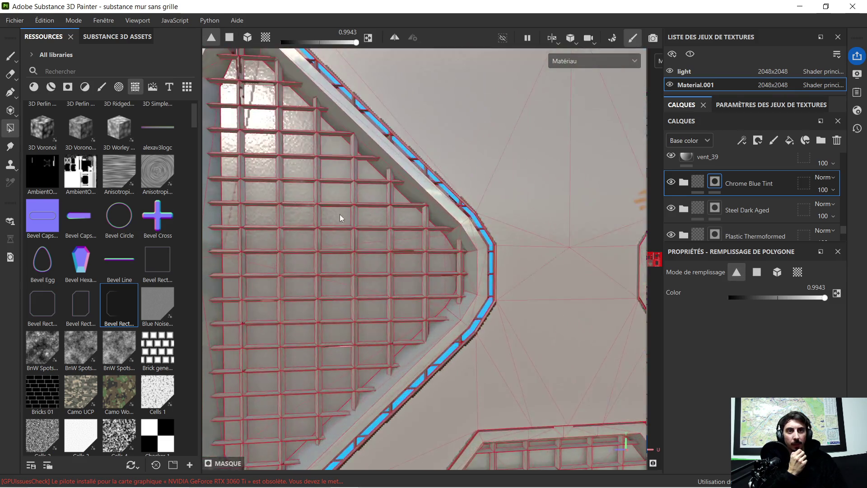
pyautogui.scroll(2, 343, 210)
pyautogui.click(356, 202)
# - Switch polygon fill to mesh mode and fill the entire grille mesh with Chrome Blue Tint
pyautogui.click(777, 272)
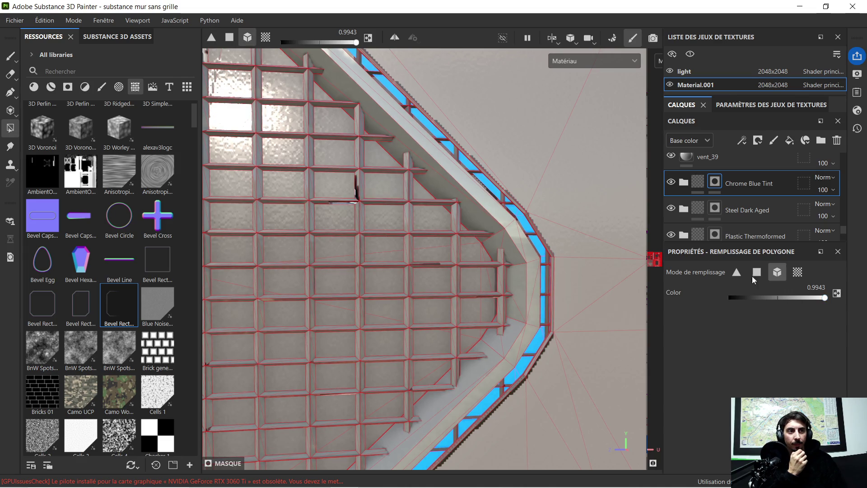
pyautogui.click(361, 205)
pyautogui.scroll(-6, 407, 216)
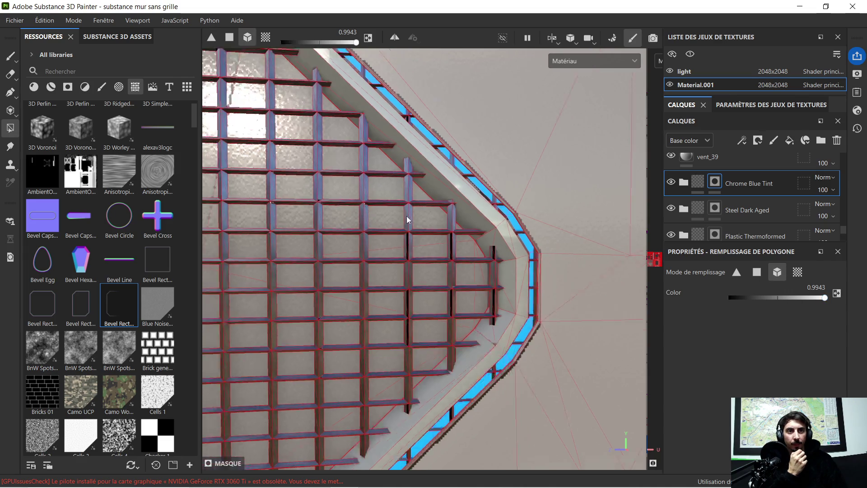
pyautogui.keyDown('alt'); pyautogui.moveTo(485, 275); pyautogui.dragTo(498, 258); pyautogui.keyUp('alt')
pyautogui.moveTo(499, 259)
pyautogui.keyDown('alt'); pyautogui.mouseDown(button='middle')
pyautogui.moveTo(419, 275)
pyautogui.moveTo(435, 253)
pyautogui.mouseUp(button='middle'); pyautogui.keyUp('alt')
pyautogui.scroll(10, 435, 253)
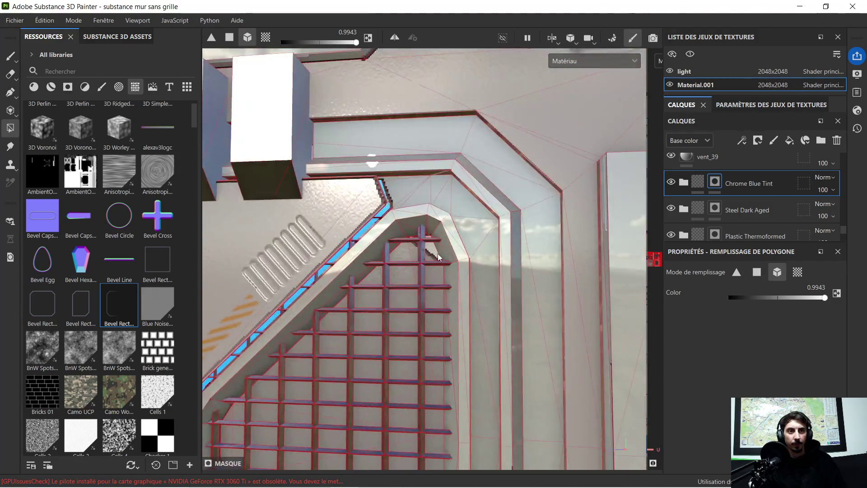
pyautogui.scroll(-1, 750, 215)
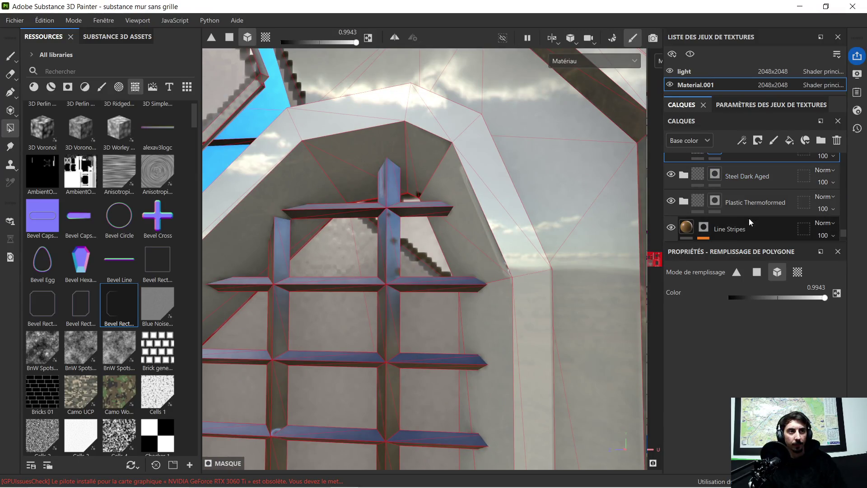
pyautogui.click(758, 204)
pyautogui.moveTo(753, 297)
pyautogui.mouseDown()
pyautogui.moveTo(689, 306)
pyautogui.moveTo(826, 298)
pyautogui.mouseUp()
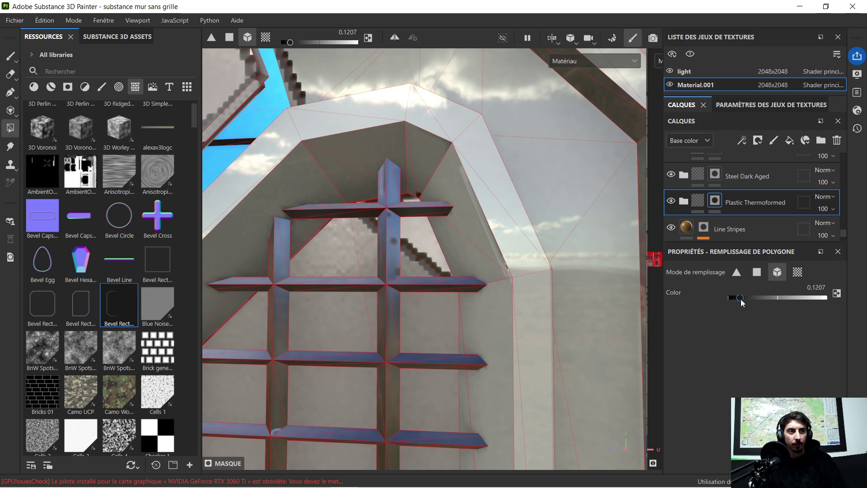
pyautogui.click(411, 231)
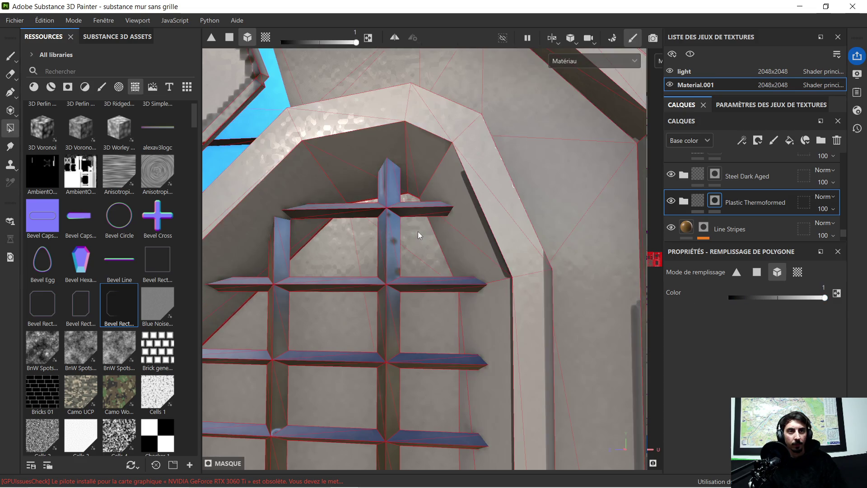
pyautogui.hotkey('ctrl', 'z')
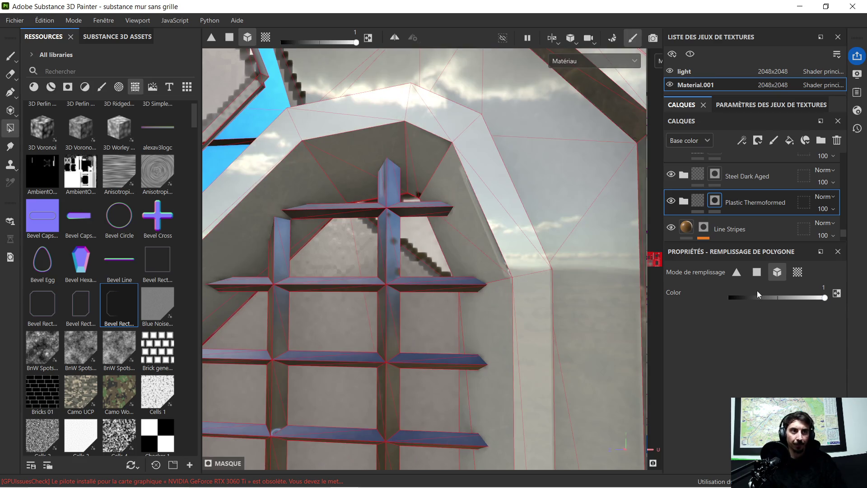
pyautogui.click(757, 271)
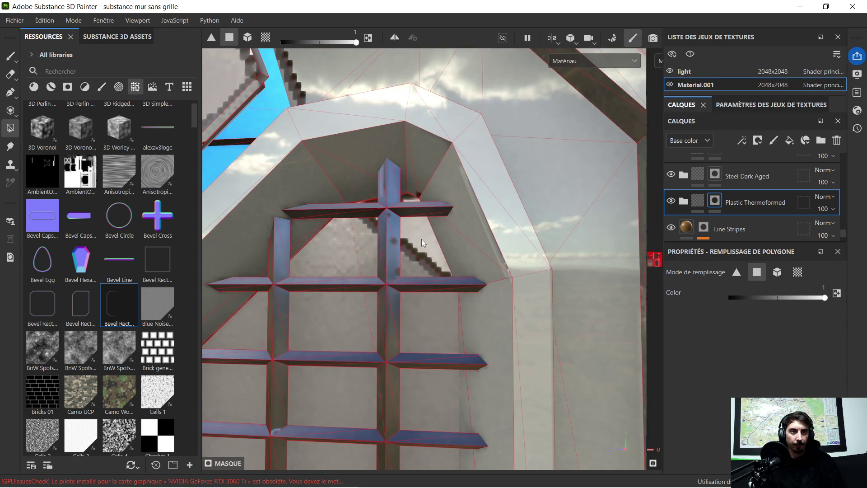
pyautogui.scroll(-3, 421, 239)
pyautogui.press('f')
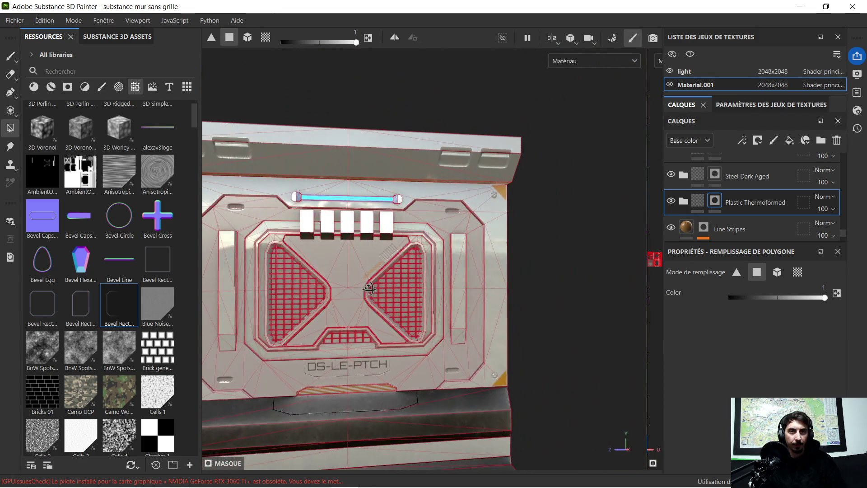
pyautogui.press('f')
pyautogui.scroll(2, 437, 245)
pyautogui.scroll(-2, 445, 253)
pyautogui.keyDown('alt'); pyautogui.moveTo(453, 264); pyautogui.dragTo(459, 258); pyautogui.keyUp('alt')
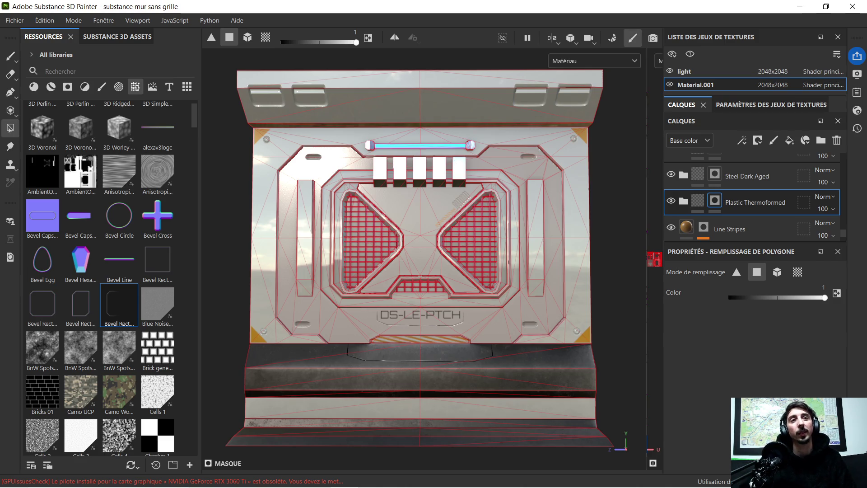
# - Exit Polygon Fill via the Plastic Thermoformed layer and view the dark grey grille bars
pyautogui.scroll(3, 475, 165)
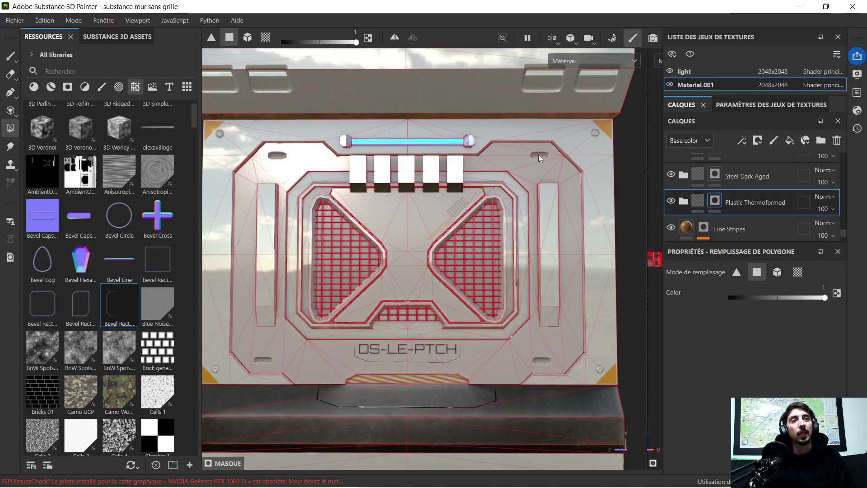
pyautogui.scroll(-1, 425, 118)
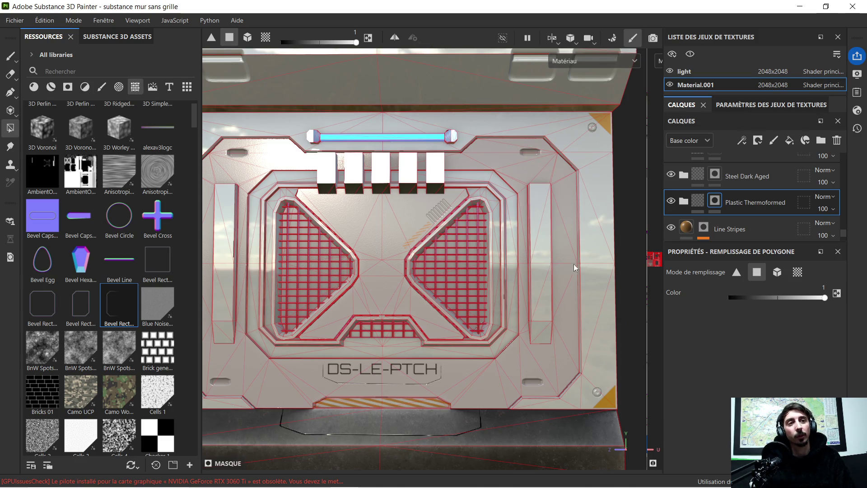
pyautogui.scroll(-1, 432, 219)
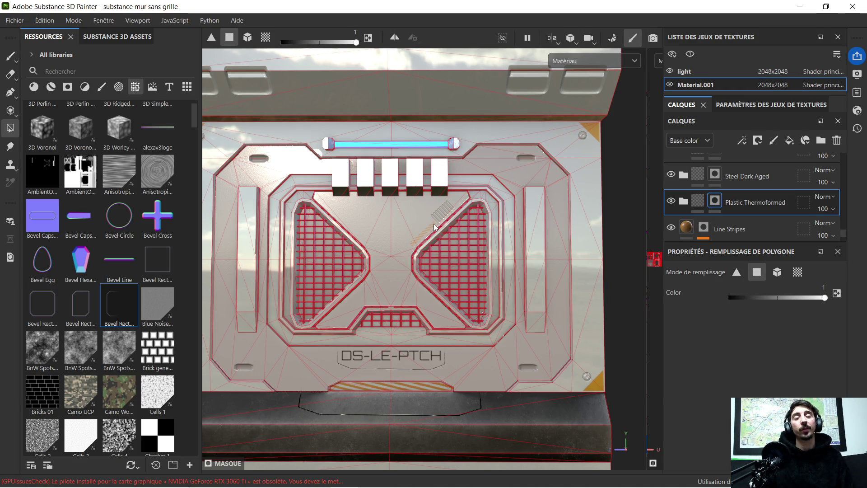
pyautogui.scroll(-1, 312, 276)
pyautogui.scroll(2, 337, 277)
pyautogui.scroll(-2, 337, 274)
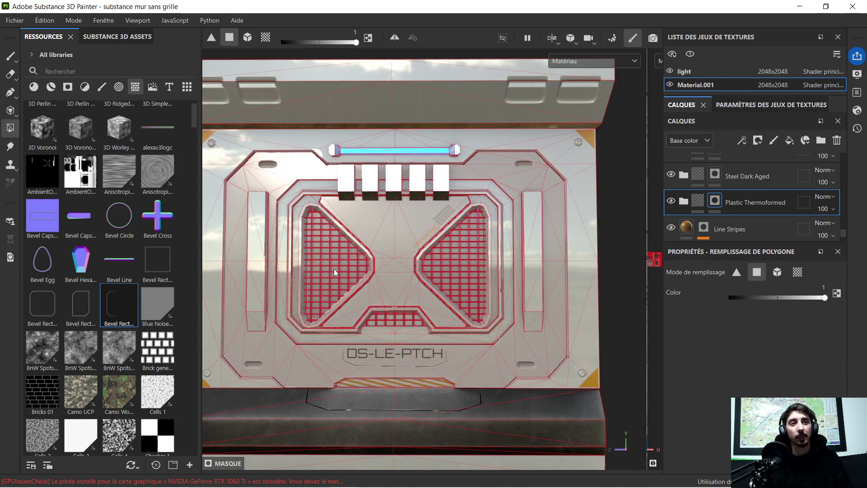
pyautogui.click(697, 202)
pyautogui.scroll(-2, 444, 256)
pyautogui.scroll(1, 408, 258)
pyautogui.scroll(1, 413, 258)
pyautogui.moveTo(413, 258)
pyautogui.keyDown('alt'); pyautogui.mouseDown()
pyautogui.moveTo(433, 259)
pyautogui.moveTo(409, 257)
pyautogui.moveTo(422, 239)
pyautogui.moveTo(411, 247)
pyautogui.mouseUp(); pyautogui.keyUp('alt')
pyautogui.scroll(-2, 408, 257)
pyautogui.scroll(2, 409, 258)
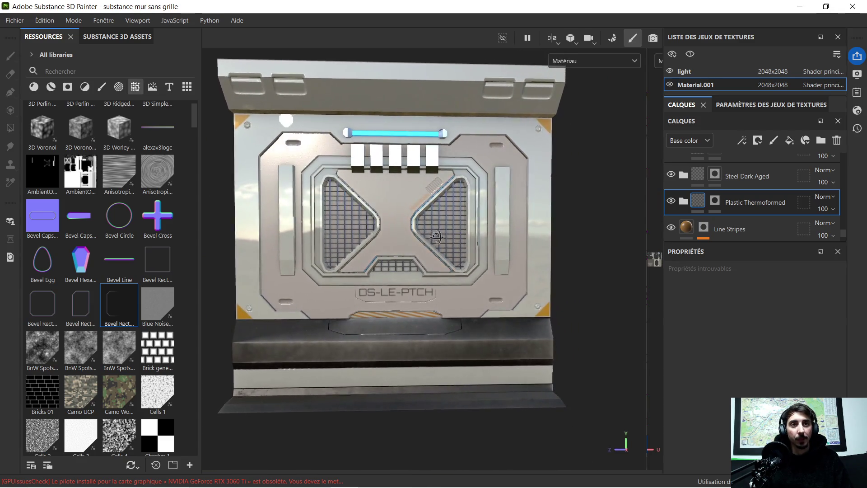
# - Preview the Glass Visor layer over the grilles once, then delete it
pyautogui.scroll(10, 673, 210)
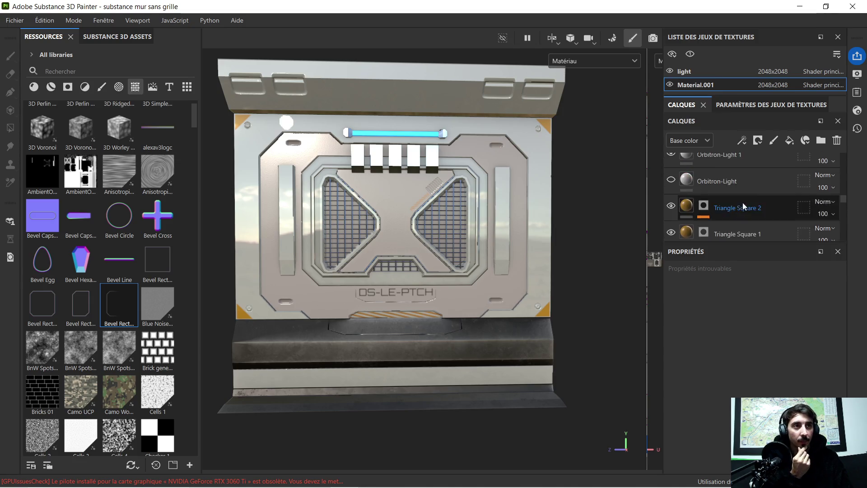
pyautogui.scroll(-3, 713, 198)
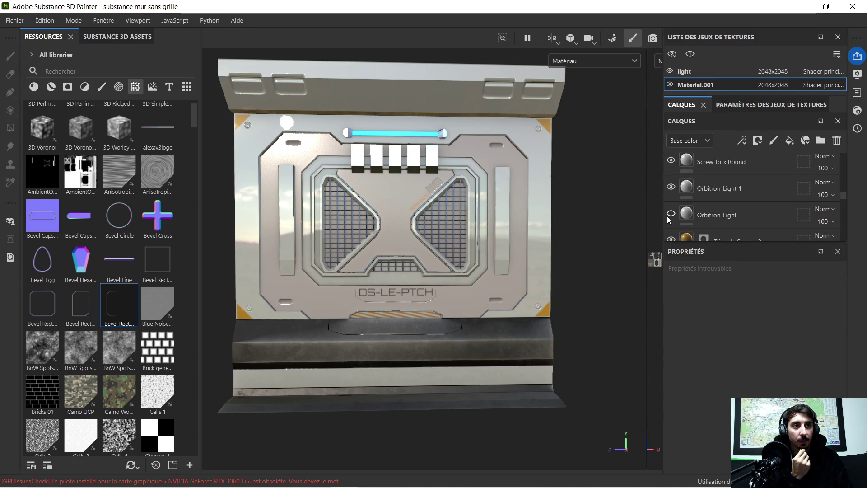
pyautogui.scroll(3, 720, 203)
pyautogui.scroll(-5, 718, 205)
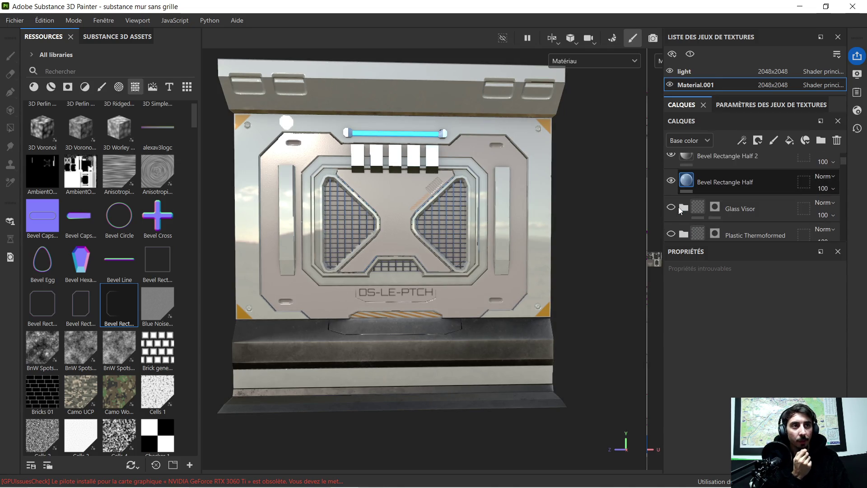
pyautogui.click(671, 210)
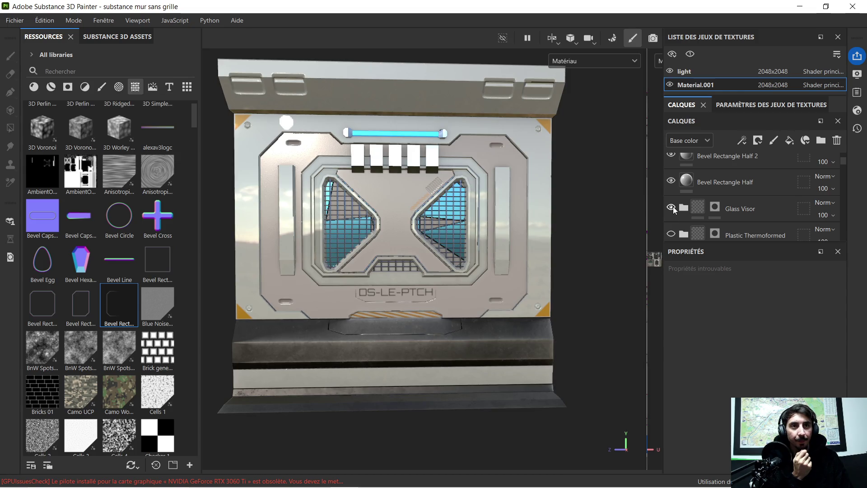
pyautogui.click(671, 209)
pyautogui.scroll(-1, 681, 206)
pyautogui.click(757, 177)
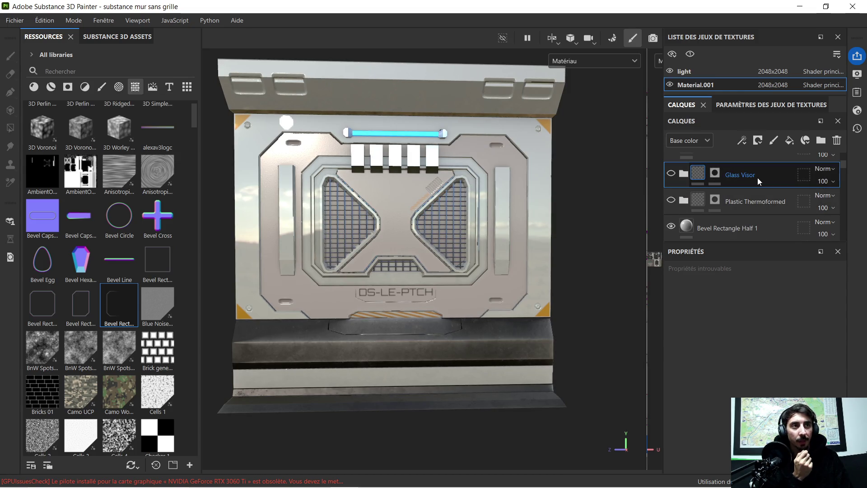
pyautogui.press('Delete')
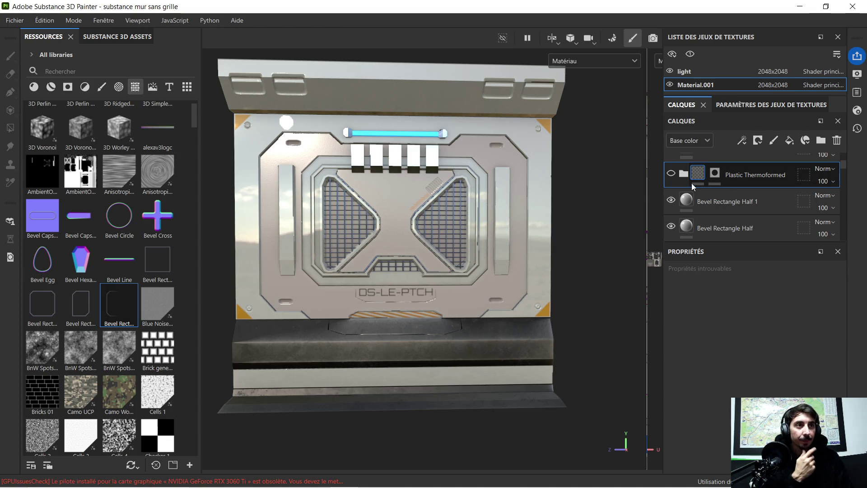
# - Hide and re-show the Plastic Thermoformed layer to compare the grille
pyautogui.scroll(1, 669, 192)
pyautogui.click(670, 207)
pyautogui.click(670, 206)
pyautogui.scroll(5, 413, 214)
pyautogui.scroll(10, 354, 229)
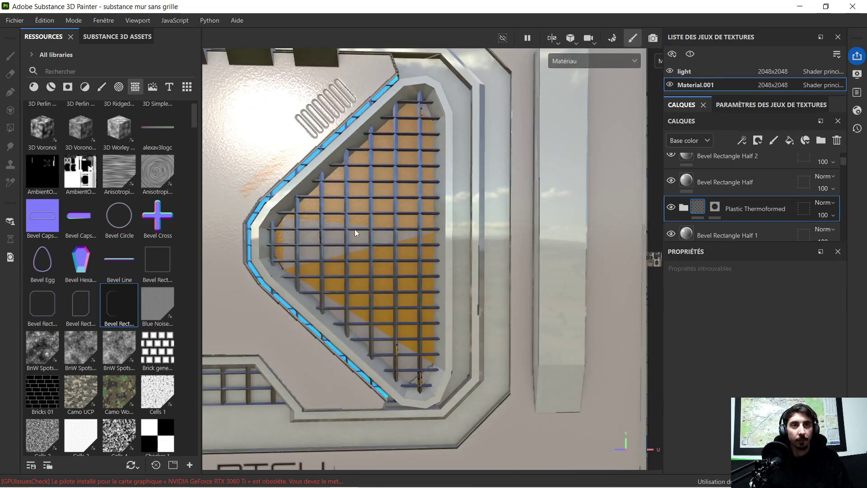
# - Select the Plastic Thermoformed layer's mask and switch to polygon fill mode
pyautogui.press('shift')
pyautogui.moveTo(319, 232); pyautogui.dragTo(361, 229, button='middle')
pyautogui.click(714, 206)
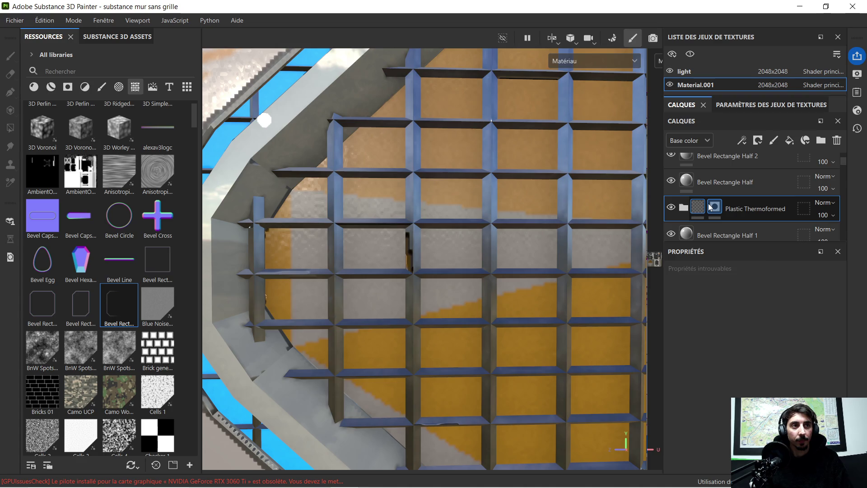
pyautogui.press('p')
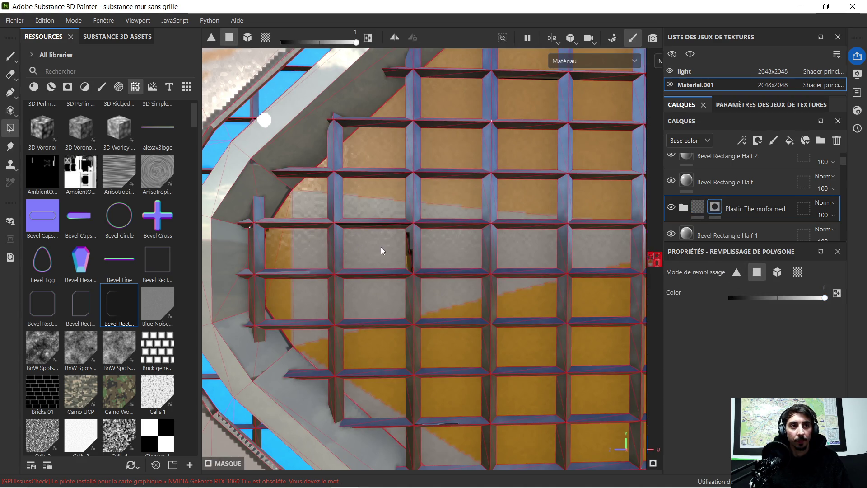
# - Fill the grey upper grid panes with the orange plastic through the mask
pyautogui.scroll(-2, 381, 247)
pyautogui.moveTo(381, 246)
pyautogui.keyDown('alt'); pyautogui.mouseDown()
pyautogui.moveTo(440, 227)
pyautogui.moveTo(571, 233)
pyautogui.moveTo(433, 219)
pyautogui.moveTo(437, 211)
pyautogui.mouseUp(); pyautogui.keyUp('alt')
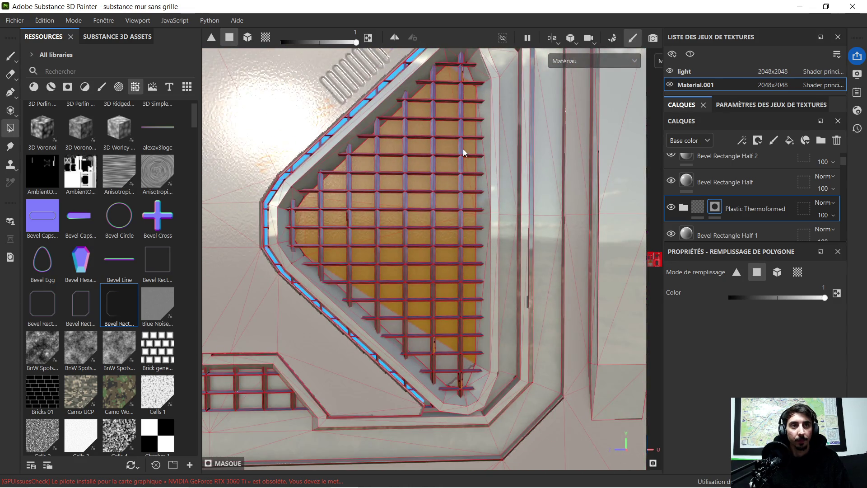
pyautogui.moveTo(463, 153)
pyautogui.keyDown('alt'); pyautogui.mouseDown()
pyautogui.moveTo(450, 178)
pyautogui.moveTo(458, 206)
pyautogui.moveTo(445, 260)
pyautogui.moveTo(439, 236)
pyautogui.mouseUp(); pyautogui.keyUp('alt')
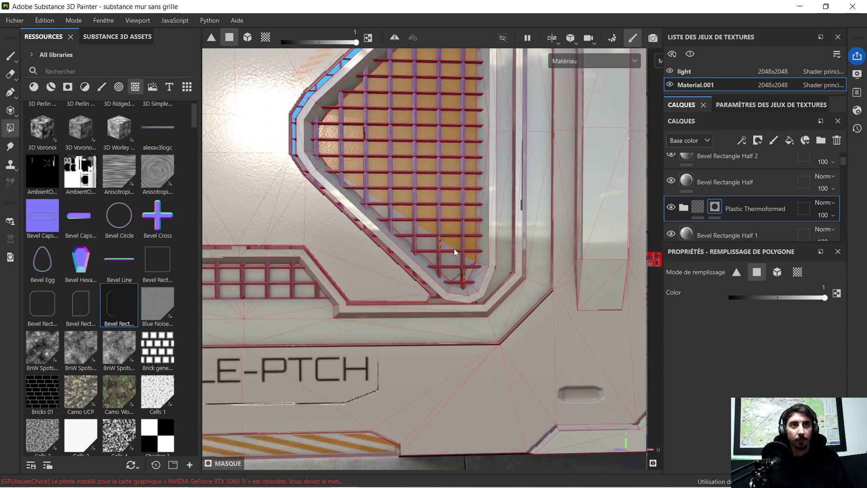
pyautogui.scroll(4, 454, 248)
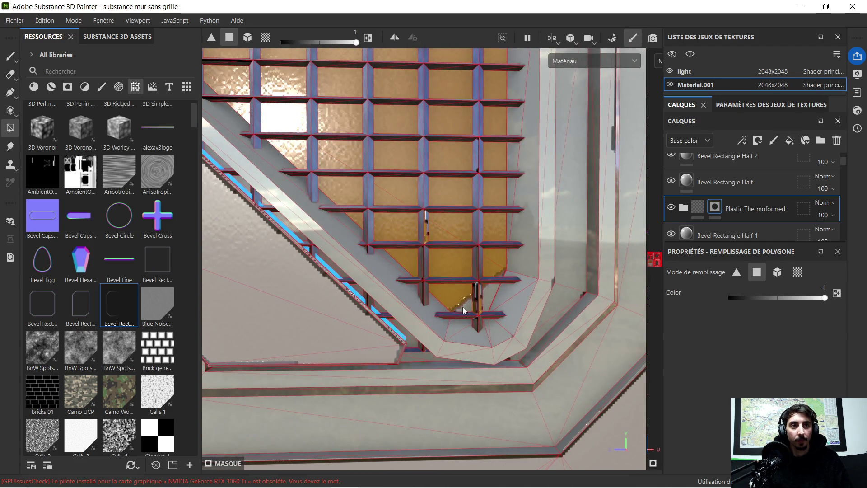
pyautogui.scroll(2, 463, 316)
pyautogui.moveTo(463, 325)
pyautogui.keyDown('alt'); pyautogui.mouseDown()
pyautogui.moveTo(474, 246)
pyautogui.moveTo(493, 397)
pyautogui.moveTo(354, 258)
pyautogui.moveTo(361, 228)
pyautogui.moveTo(402, 238)
pyautogui.moveTo(456, 333)
pyautogui.moveTo(489, 244)
pyautogui.moveTo(409, 443)
pyautogui.moveTo(443, 306)
pyautogui.moveTo(427, 279)
pyautogui.moveTo(416, 277)
pyautogui.moveTo(379, 325)
pyautogui.moveTo(461, 216)
pyautogui.moveTo(388, 202)
pyautogui.moveTo(364, 216)
pyautogui.moveTo(353, 207)
pyautogui.mouseUp(); pyautogui.keyUp('alt')
pyautogui.click(352, 207)
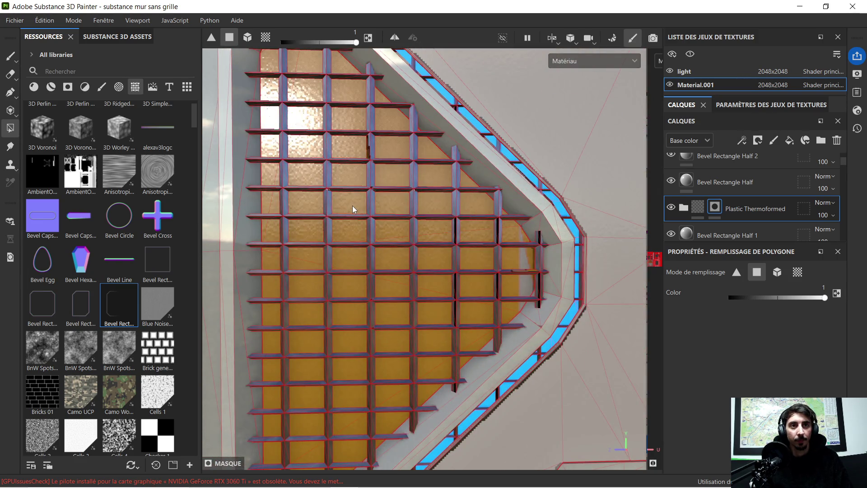
# - Switch back to the layer's content and view the panel from an angle
pyautogui.scroll(-8, 526, 264)
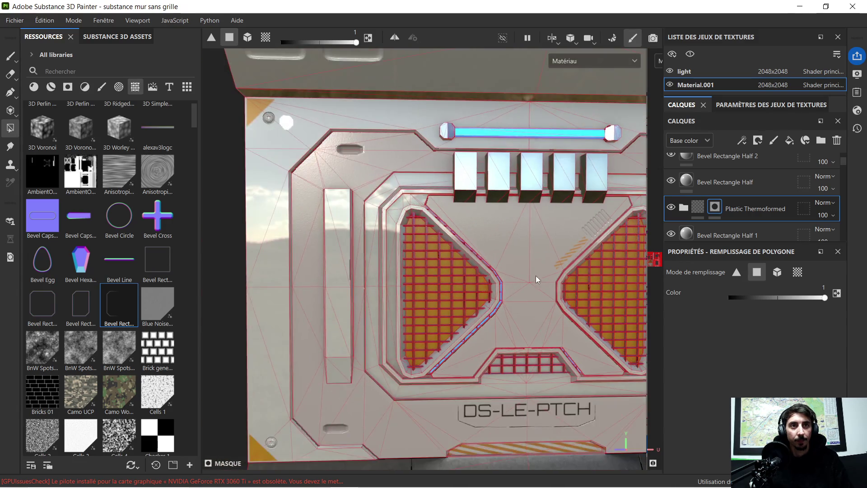
pyautogui.moveTo(535, 279)
pyautogui.keyDown('alt'); pyautogui.mouseDown()
pyautogui.moveTo(462, 253)
pyautogui.moveTo(440, 230)
pyautogui.moveTo(528, 231)
pyautogui.moveTo(506, 226)
pyautogui.moveTo(503, 239)
pyautogui.mouseUp(); pyautogui.keyUp('alt')
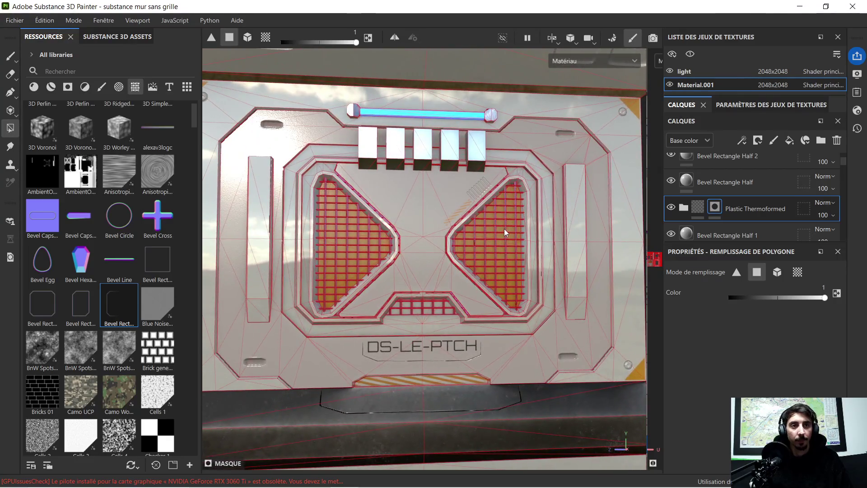
pyautogui.scroll(-2, 502, 240)
pyautogui.click(683, 217)
pyautogui.click(617, 220)
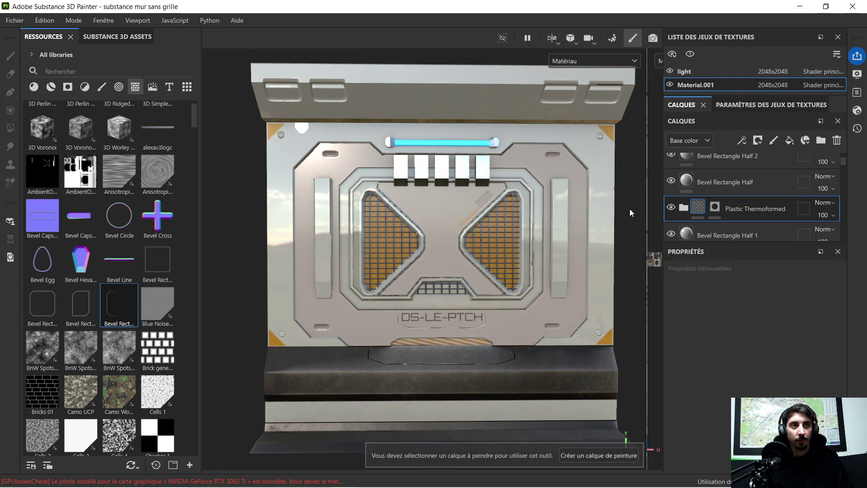
# - Hide the side panels, orbit the wall, and reset to a frontal view
pyautogui.scroll(-2, 629, 209)
pyautogui.press('Tab')
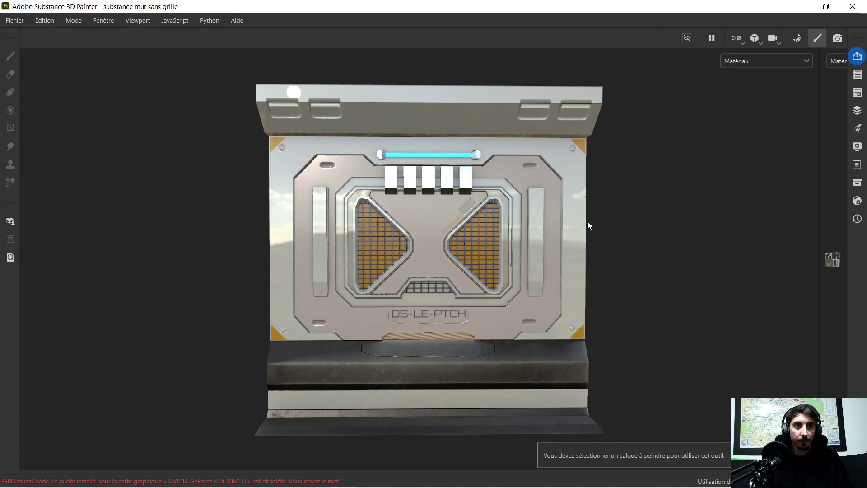
pyautogui.scroll(2, 520, 227)
pyautogui.scroll(-2, 450, 255)
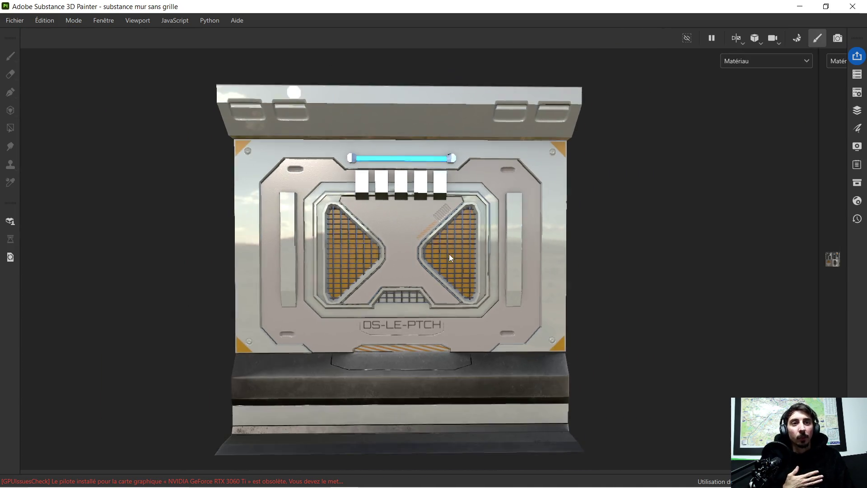
pyautogui.moveTo(372, 259)
pyautogui.keyDown('alt'); pyautogui.mouseDown()
pyautogui.moveTo(344, 258)
pyautogui.moveTo(394, 245)
pyautogui.mouseUp(); pyautogui.keyUp('alt')
pyautogui.press('f')
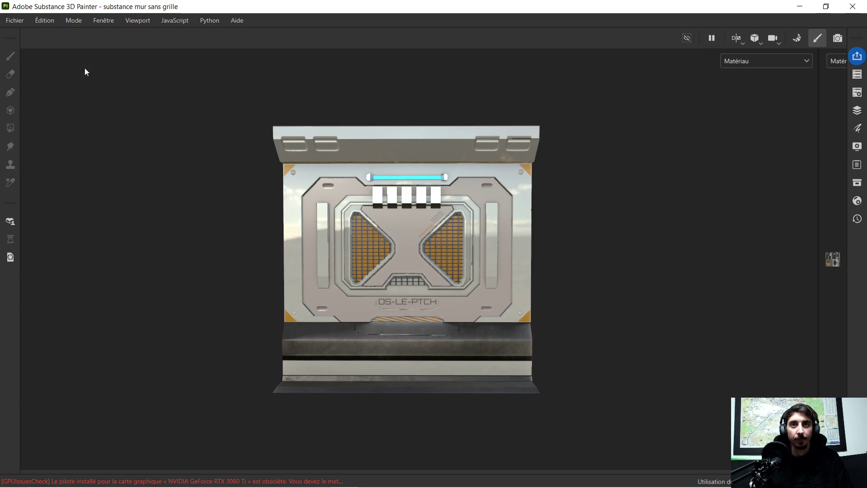
# - Save the project as 'substance mur avec grille'
pyautogui.click(23, 23)
pyautogui.click(57, 127)
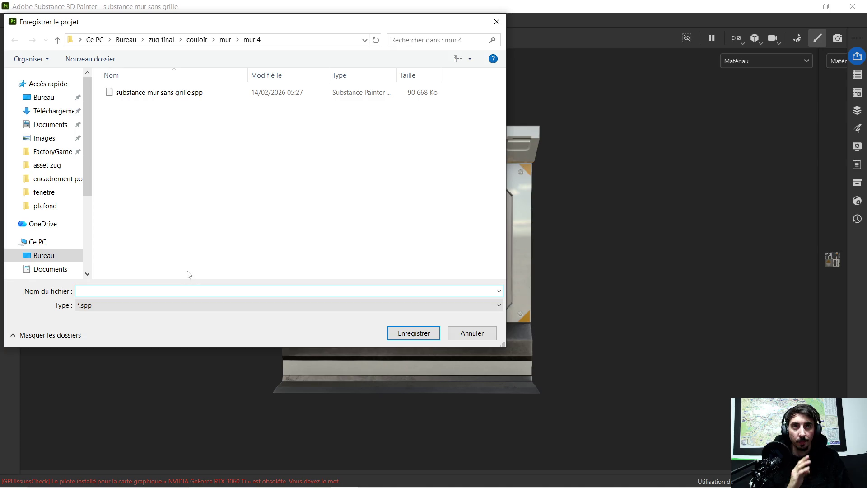
pyautogui.write('substance mur')
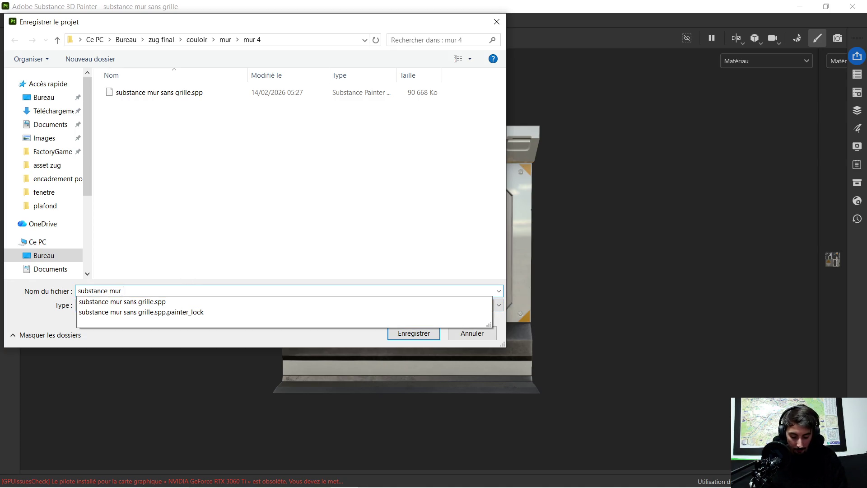
pyautogui.write('avec grille')
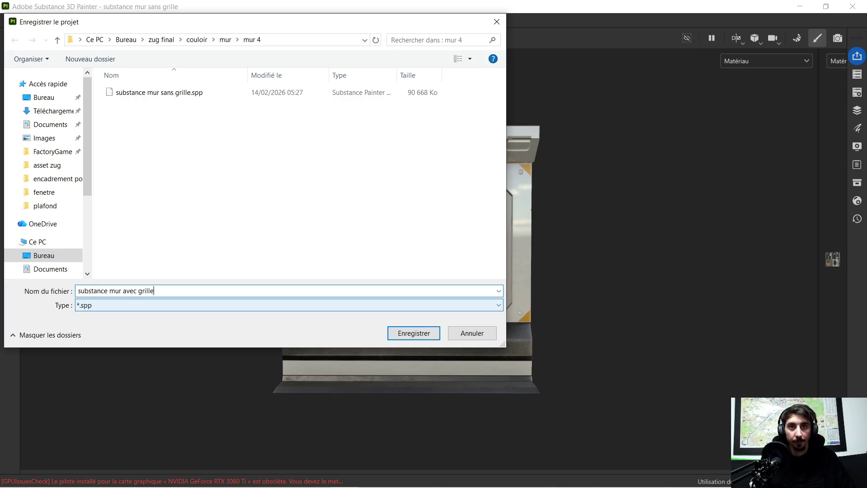
pyautogui.click(420, 334)
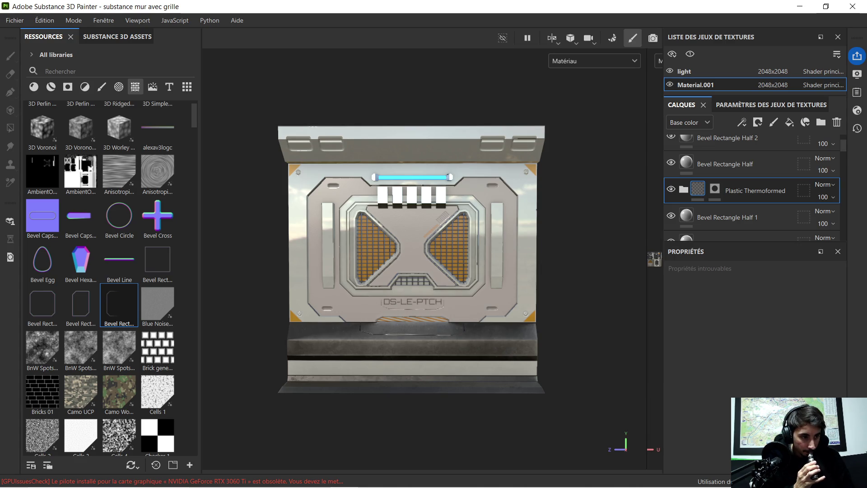
# - Bring the 'mes asset' File Explorer window forward from the taskbar
pyautogui.moveTo(253, 485)
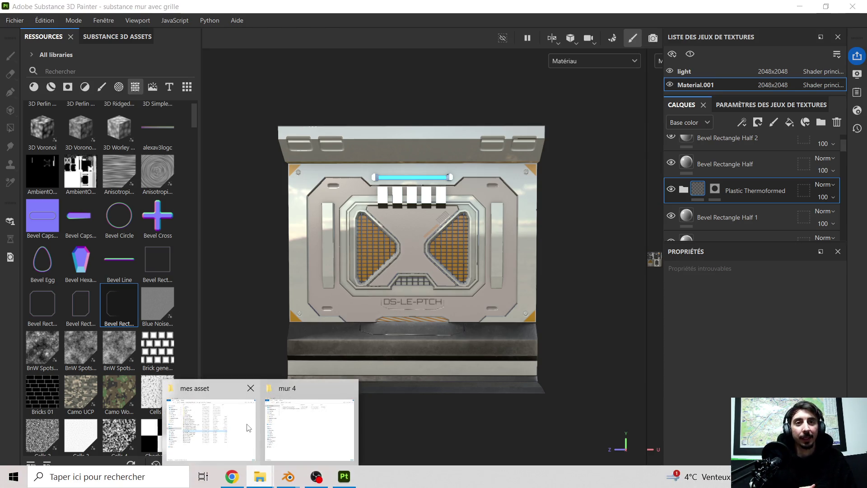
pyautogui.click(244, 428)
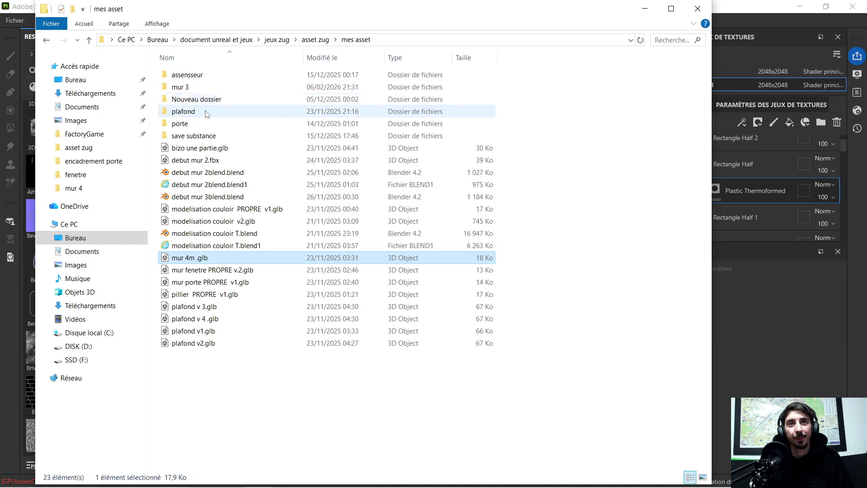
# - Go up to 'asset zug' and open its 'asset final' folder
pyautogui.click(315, 39)
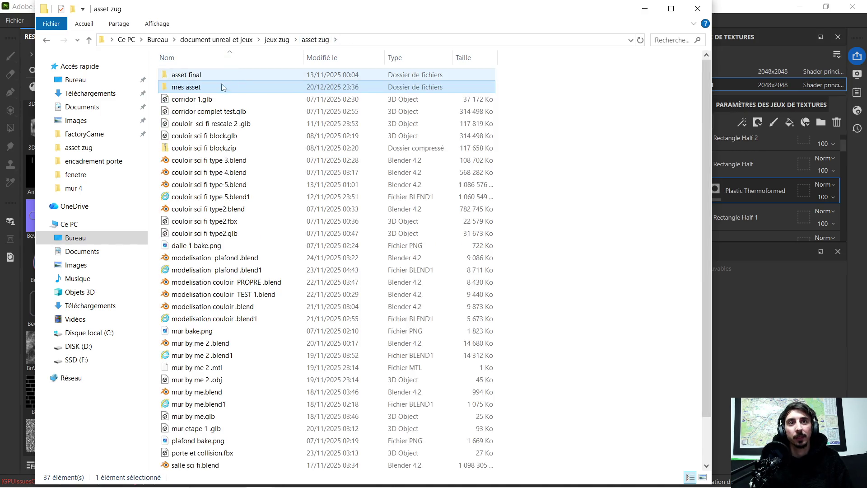
pyautogui.doubleClick(207, 76)
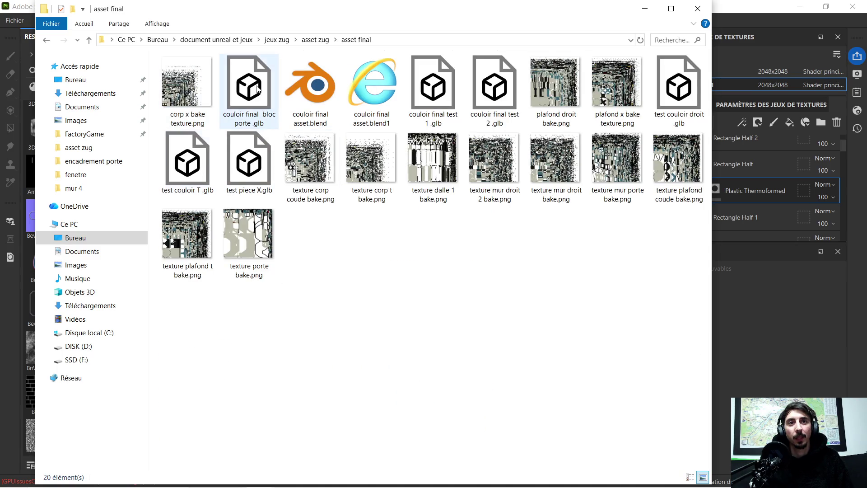
pyautogui.doubleClick(439, 92)
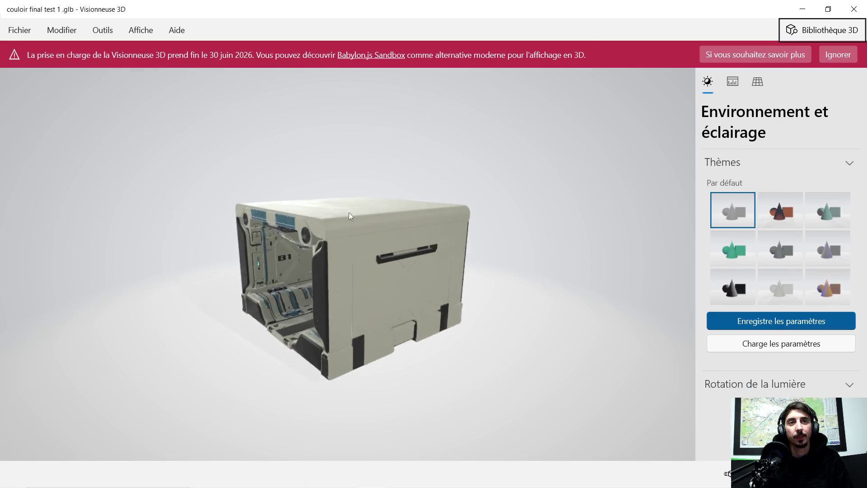
pyautogui.scroll(5, 348, 213)
pyautogui.moveTo(313, 259)
pyautogui.mouseDown()
pyautogui.moveTo(267, 262)
pyautogui.moveTo(287, 253)
pyautogui.moveTo(260, 243)
pyautogui.moveTo(224, 268)
pyautogui.moveTo(213, 253)
pyautogui.moveTo(257, 239)
pyautogui.moveTo(286, 255)
pyautogui.moveTo(329, 229)
pyautogui.moveTo(319, 232)
pyautogui.mouseUp()
pyautogui.scroll(5, 256, 263)
pyautogui.moveTo(107, 125)
pyautogui.mouseDown()
pyautogui.moveTo(104, 111)
pyautogui.moveTo(163, 148)
pyautogui.moveTo(72, 108)
pyautogui.moveTo(140, 194)
pyautogui.moveTo(80, 128)
pyautogui.moveTo(109, 143)
pyautogui.moveTo(104, 126)
pyautogui.moveTo(118, 136)
pyautogui.moveTo(99, 119)
pyautogui.moveTo(126, 133)
pyautogui.moveTo(191, 201)
pyautogui.moveTo(160, 161)
pyautogui.moveTo(159, 144)
pyautogui.moveTo(196, 136)
pyautogui.mouseUp()
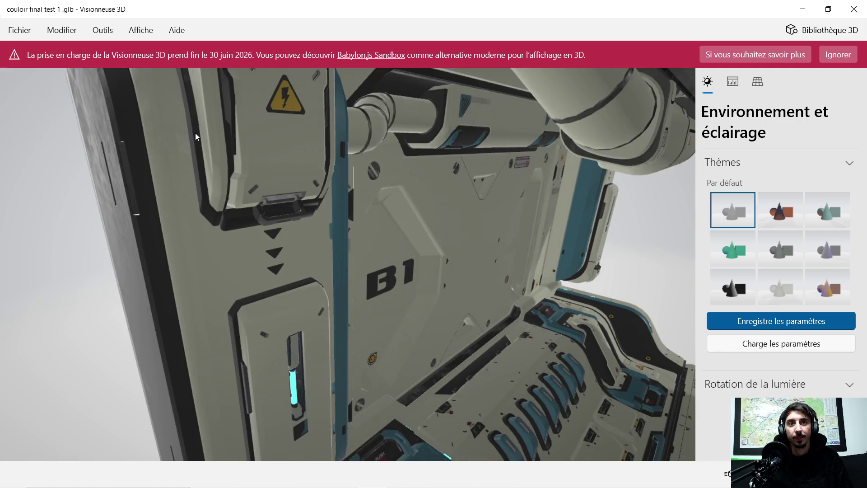
pyautogui.scroll(-2, 284, 99)
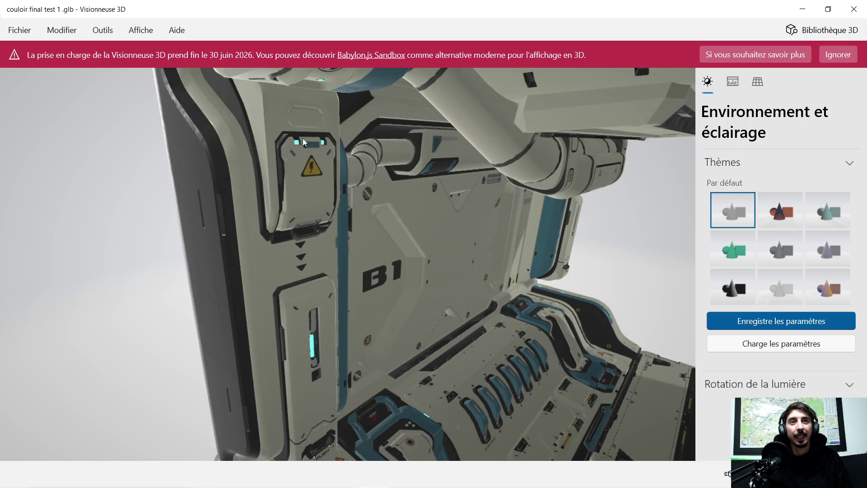
pyautogui.scroll(2, 298, 143)
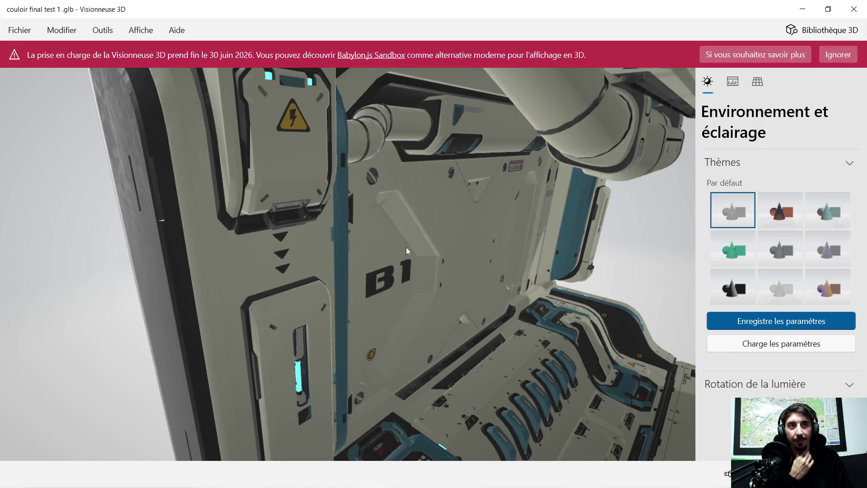
pyautogui.scroll(-5, 406, 247)
pyautogui.moveTo(406, 250)
pyautogui.mouseDown()
pyautogui.moveTo(393, 265)
pyautogui.moveTo(396, 284)
pyautogui.moveTo(430, 270)
pyautogui.moveTo(252, 200)
pyautogui.moveTo(269, 209)
pyautogui.moveTo(258, 191)
pyautogui.moveTo(266, 186)
pyautogui.moveTo(252, 186)
pyautogui.mouseUp()
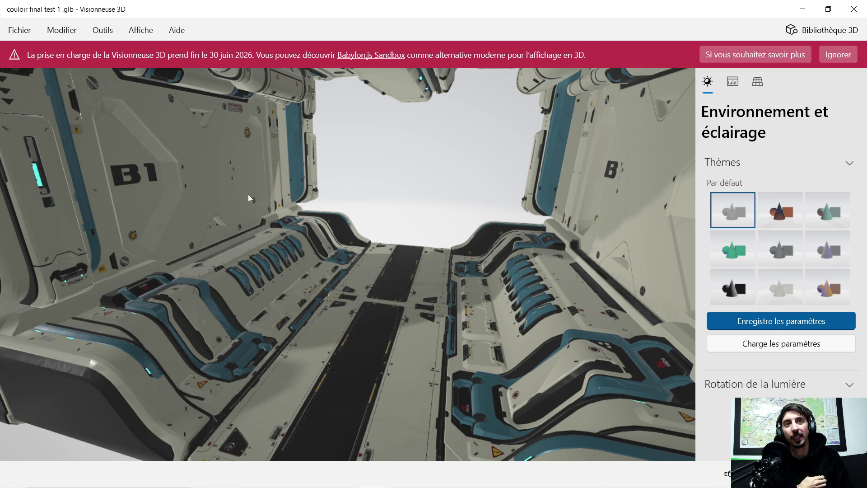
pyautogui.scroll(-5, 248, 194)
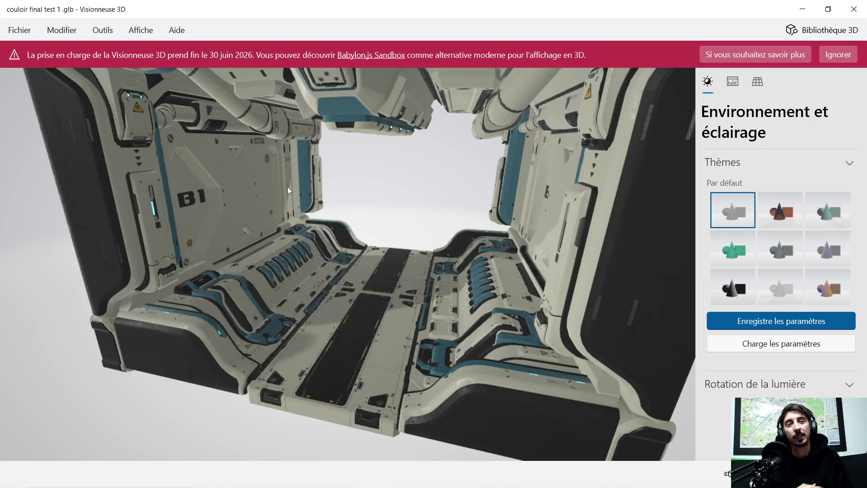
pyautogui.scroll(-5, 288, 190)
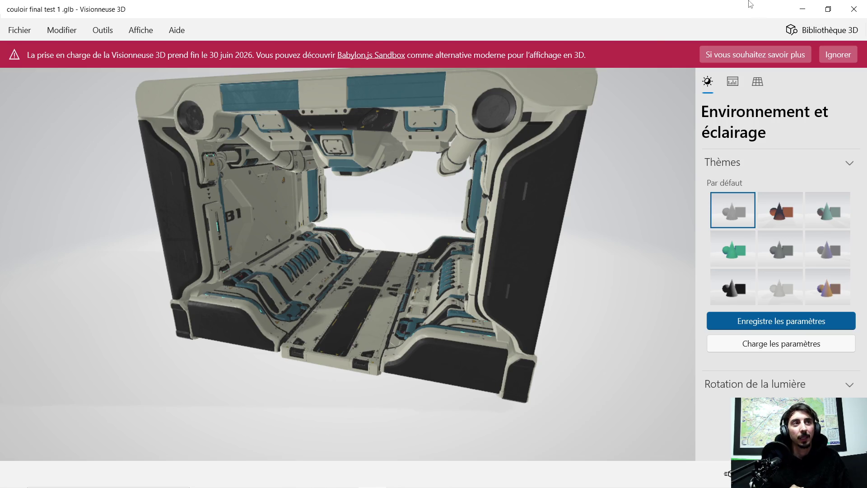
pyautogui.click(850, 12)
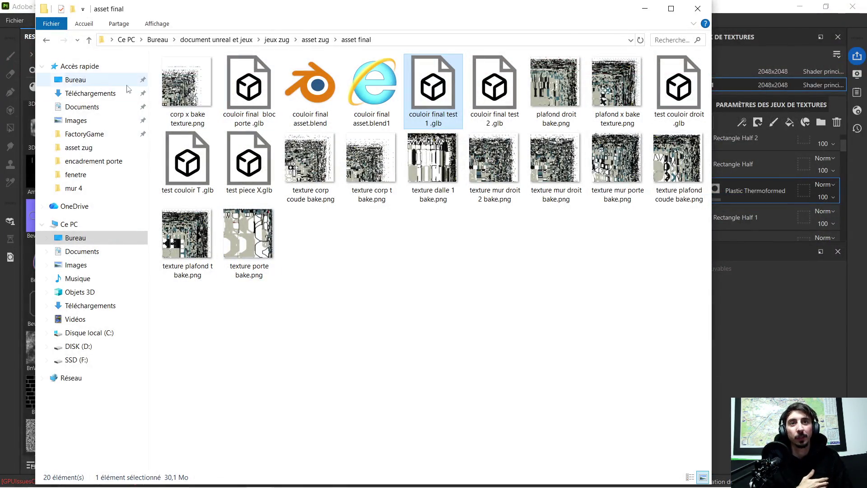
# - Back in 'asset zug', preview corridor 1.glb in the 3D viewer and close it
pyautogui.click(46, 39)
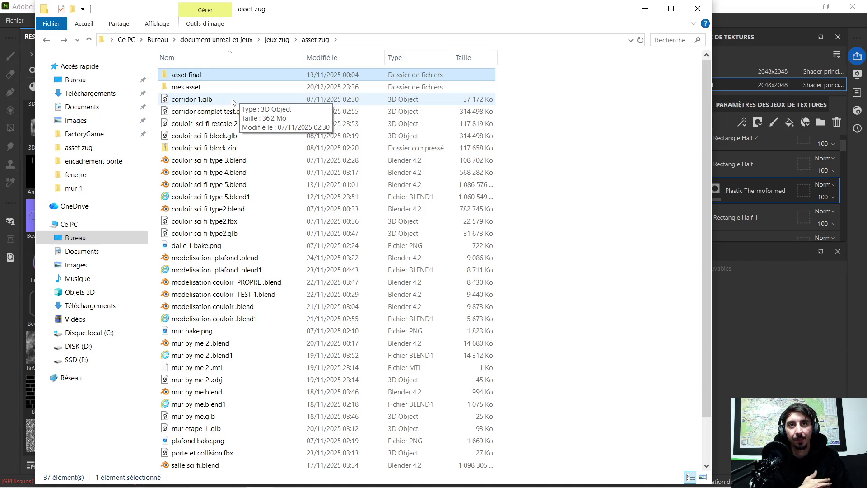
pyautogui.doubleClick(211, 96)
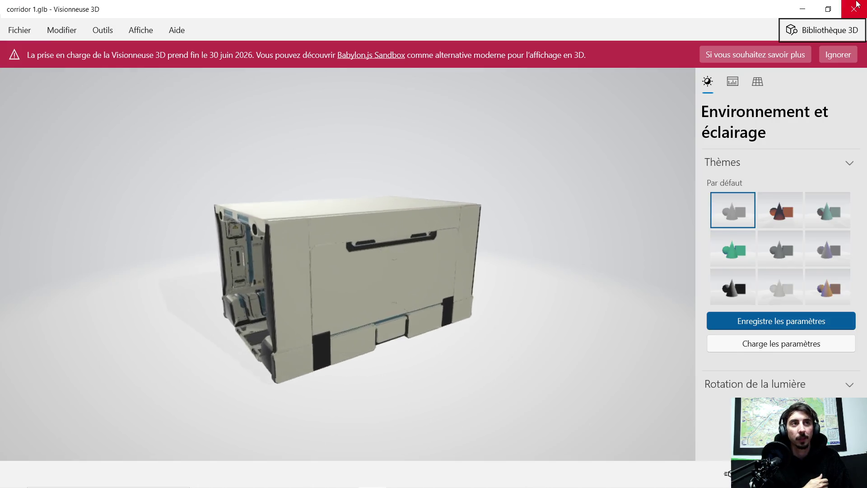
pyautogui.click(853, 9)
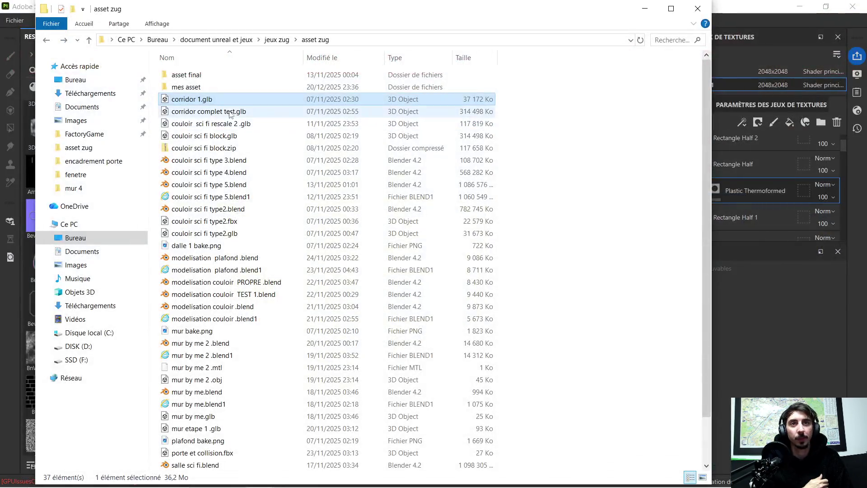
# - In 'mes asset', try debut mur 2.fbx, then open modelisation couloir v2.glb
pyautogui.doubleClick(185, 88)
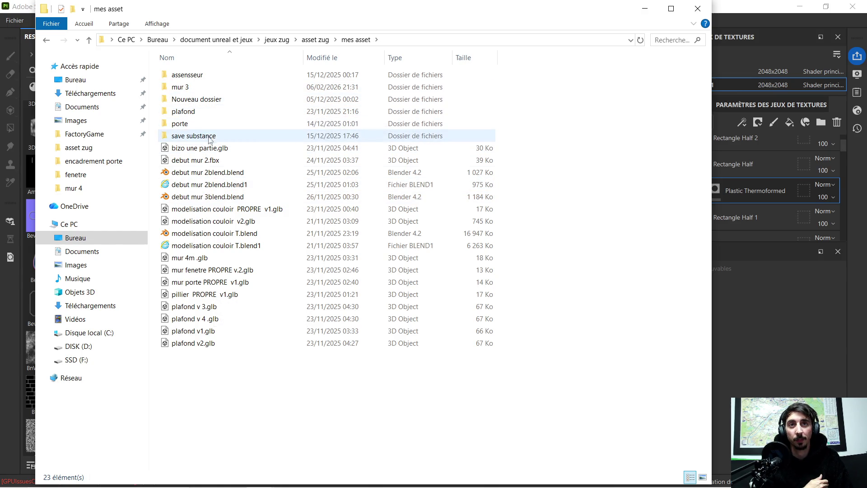
pyautogui.doubleClick(219, 161)
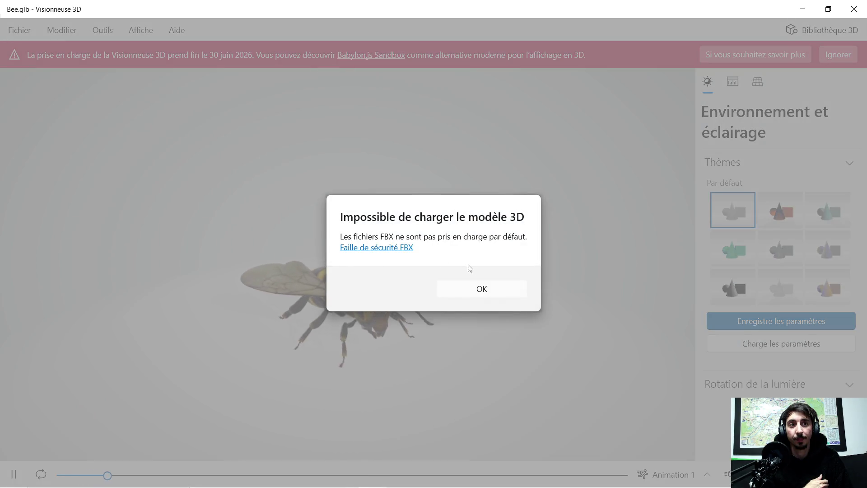
pyautogui.click(846, 5)
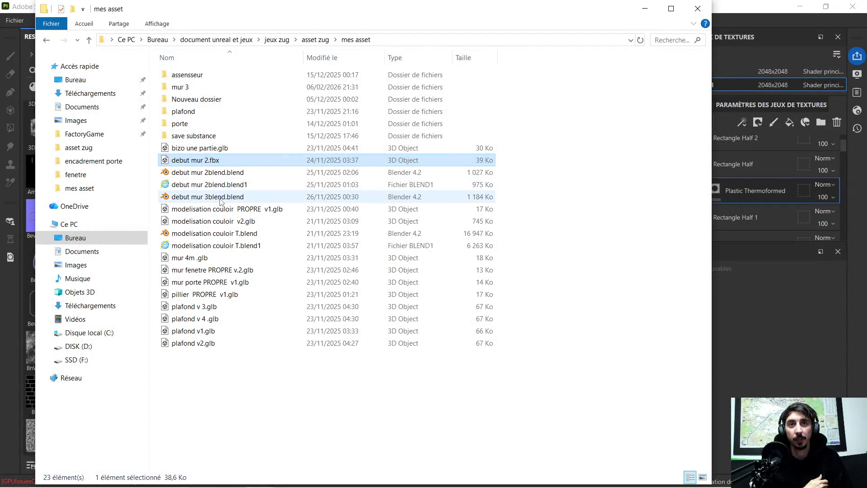
pyautogui.doubleClick(227, 228)
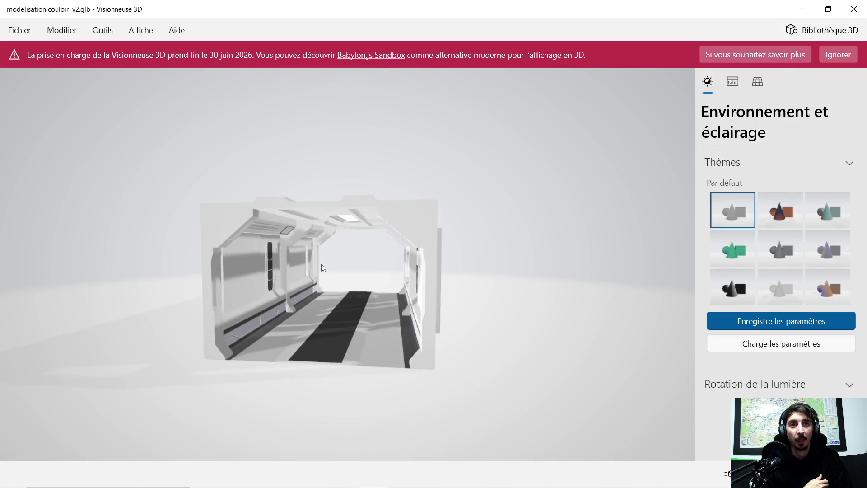
# - Close the corridor preview, then open and orbit the mur 4m .glb wall
pyautogui.scroll(-5, 307, 266)
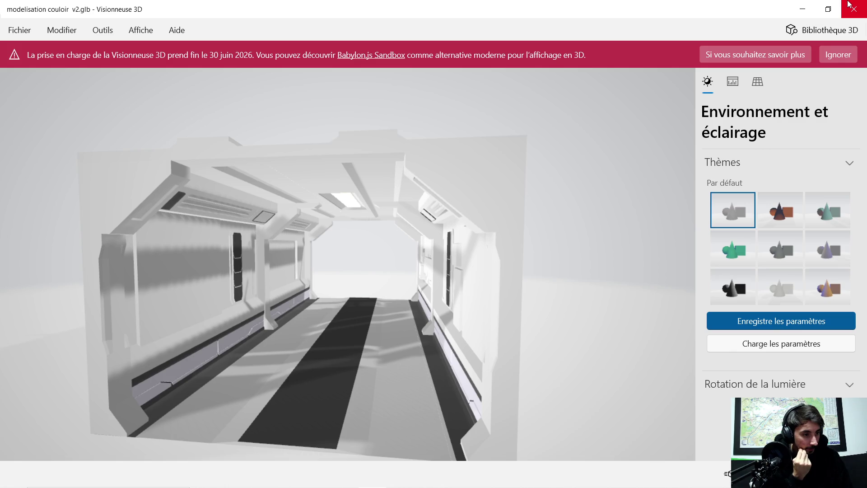
pyautogui.click(849, 4)
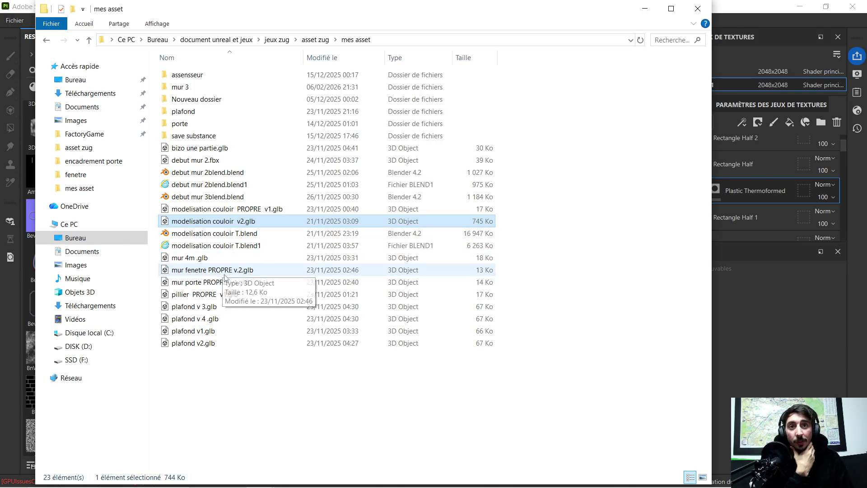
pyautogui.doubleClick(209, 261)
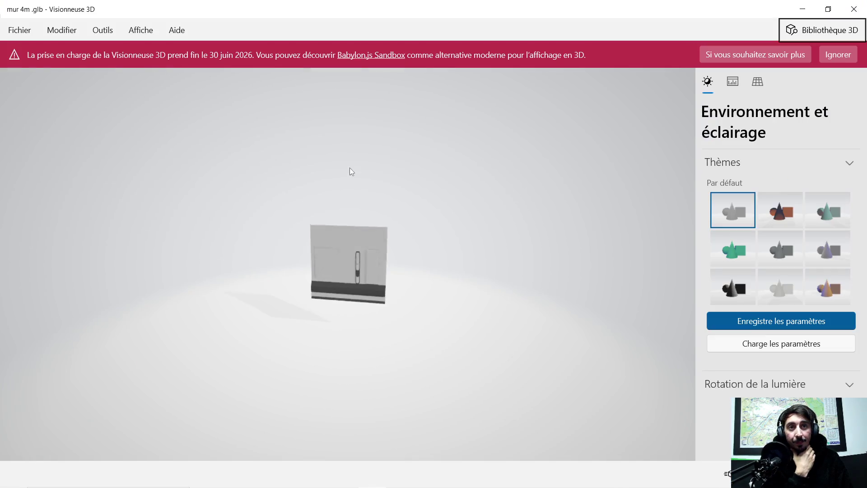
pyautogui.scroll(5, 367, 265)
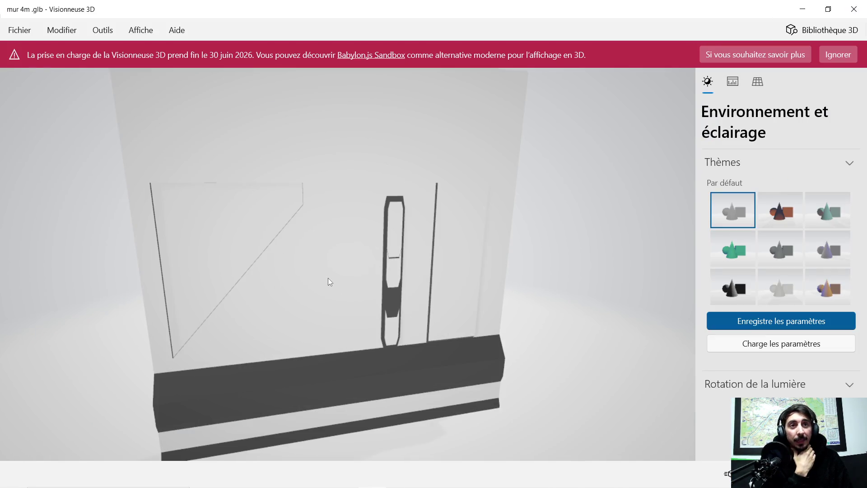
pyautogui.moveTo(294, 312)
pyautogui.mouseDown()
pyautogui.moveTo(340, 294)
pyautogui.moveTo(327, 283)
pyautogui.moveTo(306, 286)
pyautogui.mouseUp()
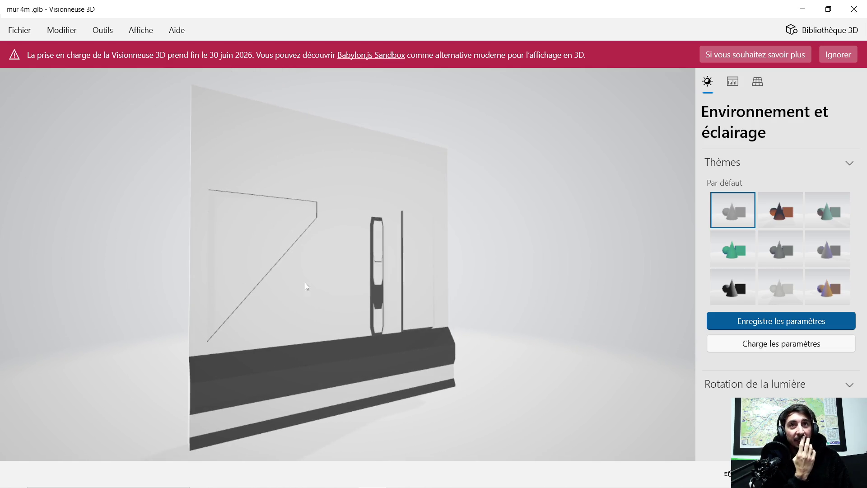
pyautogui.scroll(2, 360, 260)
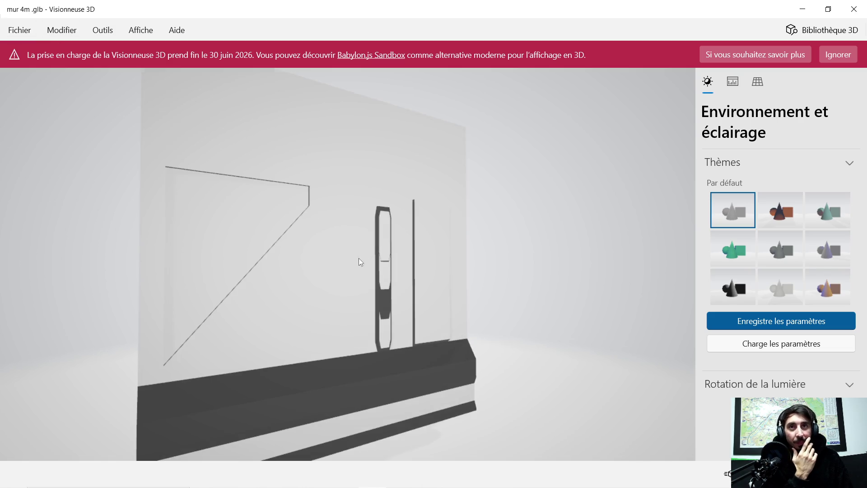
pyautogui.scroll(-2, 359, 261)
pyautogui.moveTo(305, 226)
pyautogui.mouseDown()
pyautogui.moveTo(344, 254)
pyautogui.moveTo(271, 230)
pyautogui.moveTo(340, 240)
pyautogui.moveTo(357, 225)
pyautogui.mouseUp()
pyautogui.click(853, 9)
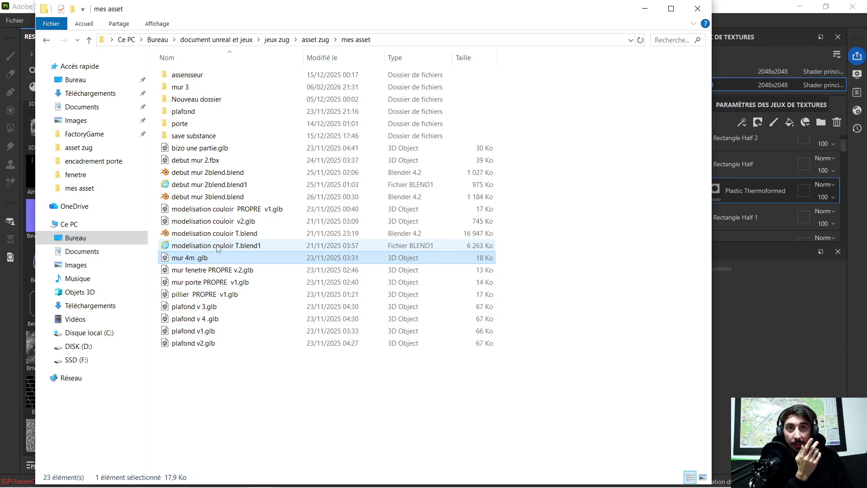
# - Open and orbit mur fenetre PROPRE v.2.glb, then return to the Bureau folder
pyautogui.doubleClick(220, 271)
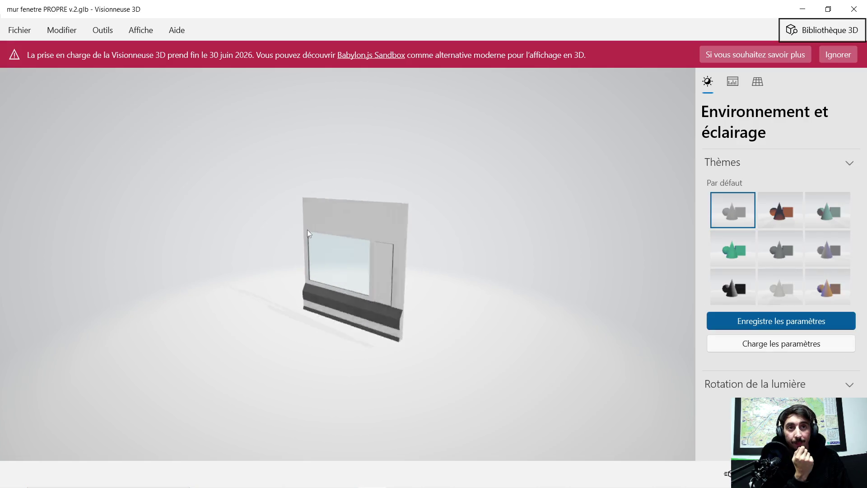
pyautogui.moveTo(307, 229)
pyautogui.mouseDown()
pyautogui.moveTo(335, 256)
pyautogui.moveTo(389, 253)
pyautogui.mouseUp()
pyautogui.scroll(5, 352, 280)
pyautogui.scroll(-5, 350, 282)
pyautogui.moveTo(342, 291)
pyautogui.mouseDown()
pyautogui.moveTo(297, 276)
pyautogui.moveTo(369, 274)
pyautogui.moveTo(353, 284)
pyautogui.mouseUp()
pyautogui.scroll(5, 324, 275)
pyautogui.scroll(-5, 355, 284)
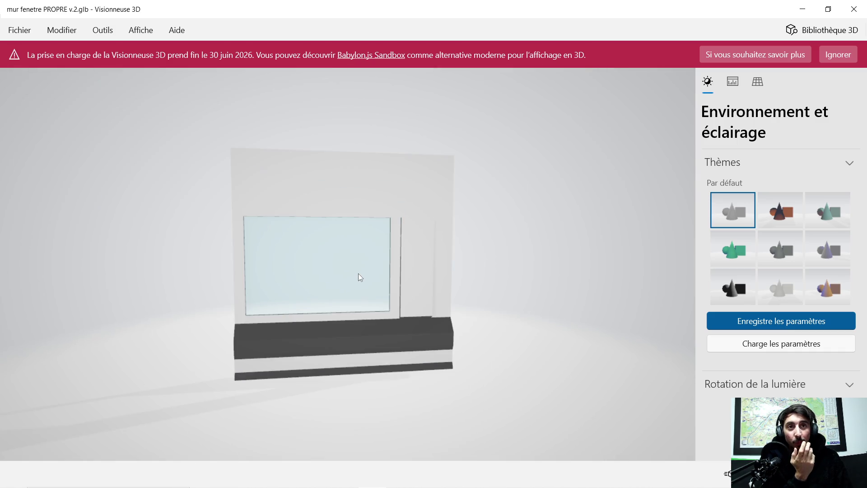
pyautogui.click(799, 6)
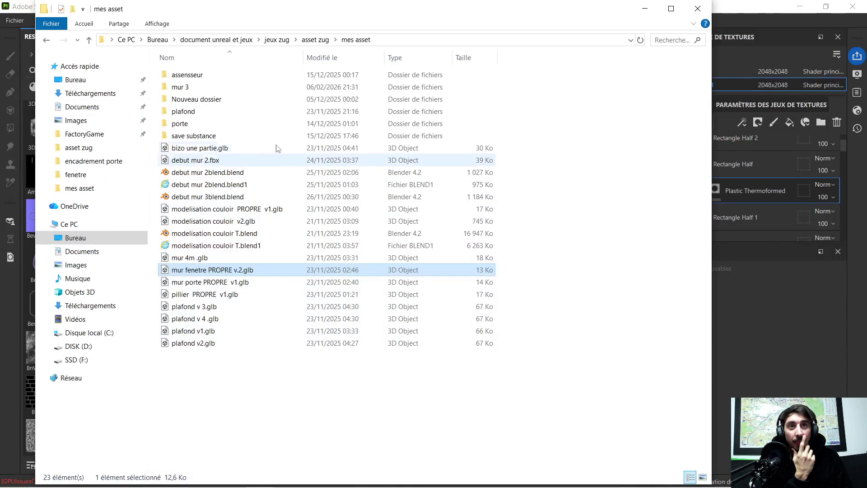
pyautogui.click(157, 39)
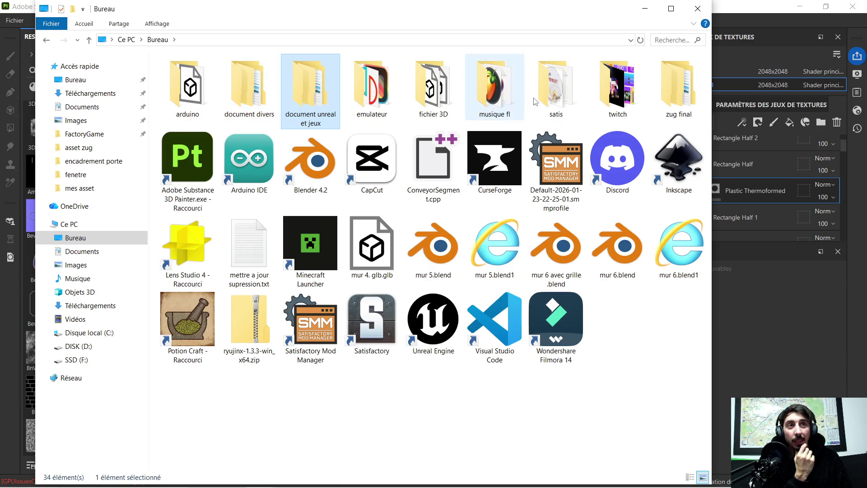
# - Navigate into zug final\couloir\fenetre
pyautogui.doubleClick(677, 90)
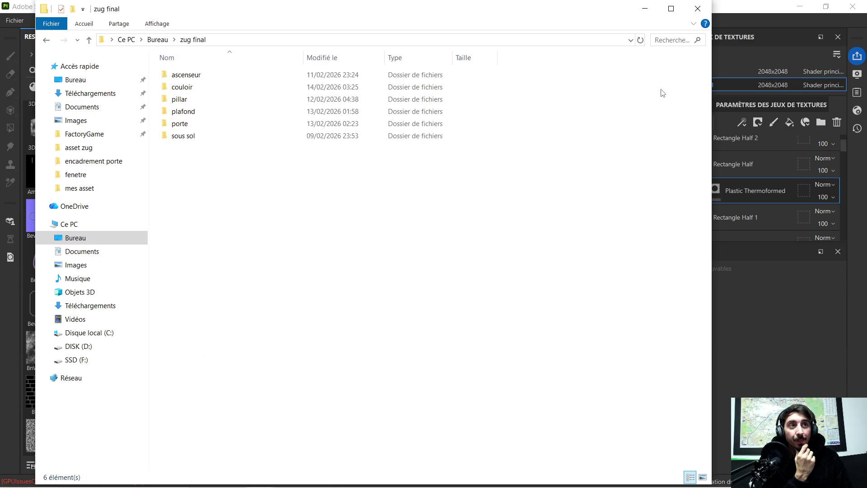
pyautogui.doubleClick(215, 87)
pyautogui.doubleClick(213, 85)
# - Try fenetre.fbx, dismiss its load error, then open fenetre new .blend in Blender
pyautogui.doubleClick(436, 102)
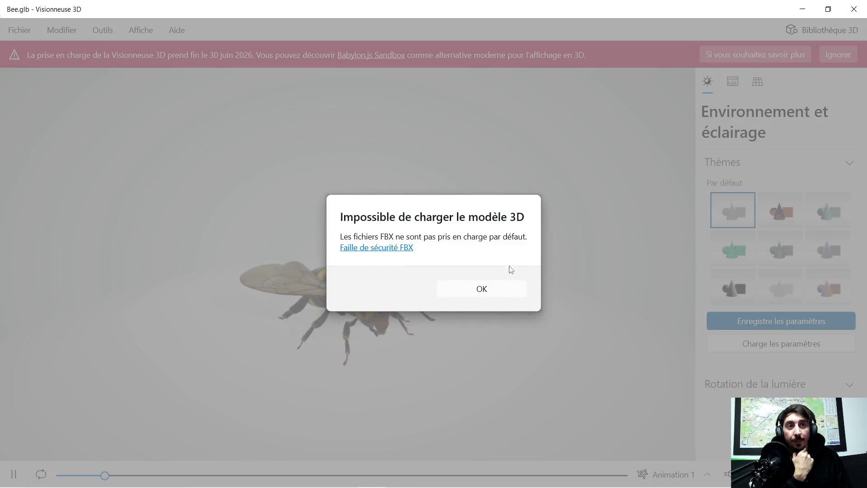
pyautogui.click(487, 288)
pyautogui.click(851, 8)
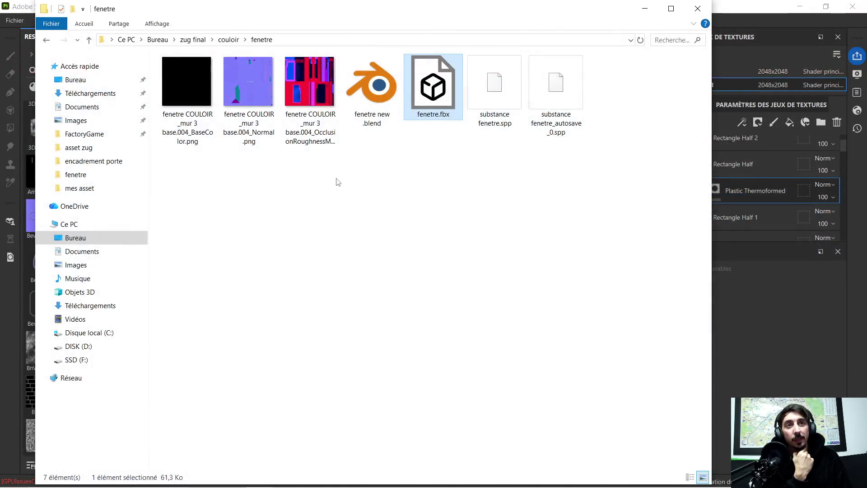
pyautogui.click(365, 85)
pyautogui.doubleClick(365, 86)
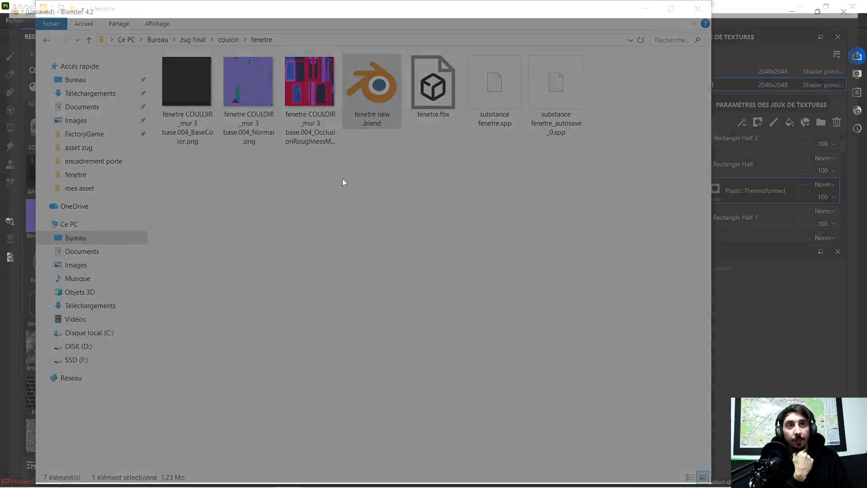
# - Select the MUR simple.002 wall object and orbit around it to check its side
pyautogui.scroll(2, 353, 240)
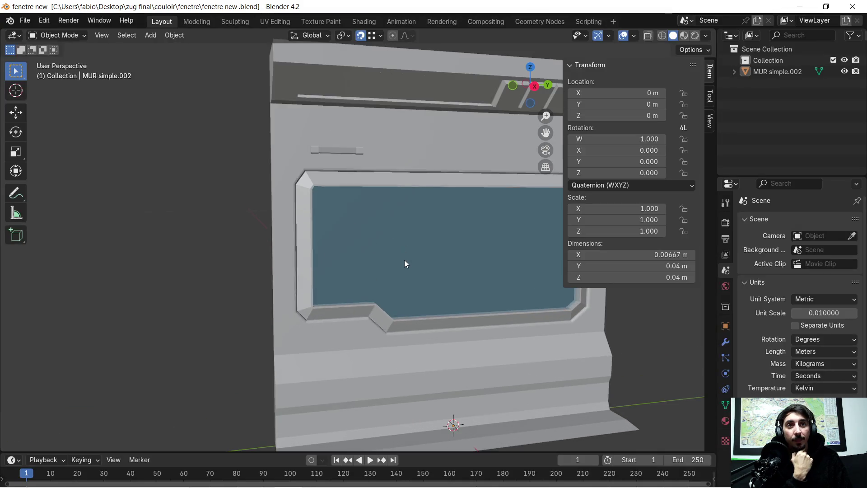
pyautogui.moveTo(408, 274); pyautogui.dragTo(410, 274)
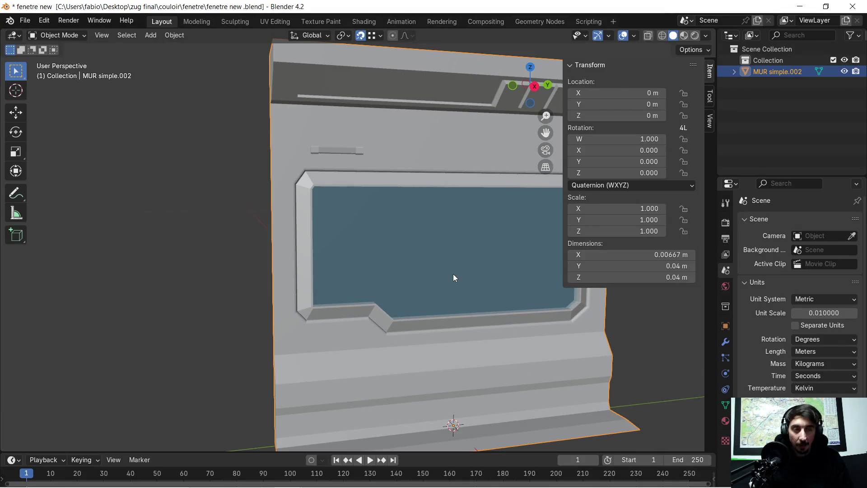
pyautogui.moveTo(404, 266)
pyautogui.keyDown('shift'); pyautogui.mouseDown(button='middle')
pyautogui.moveTo(423, 270)
pyautogui.moveTo(341, 241)
pyautogui.mouseUp(button='middle'); pyautogui.keyUp('shift')
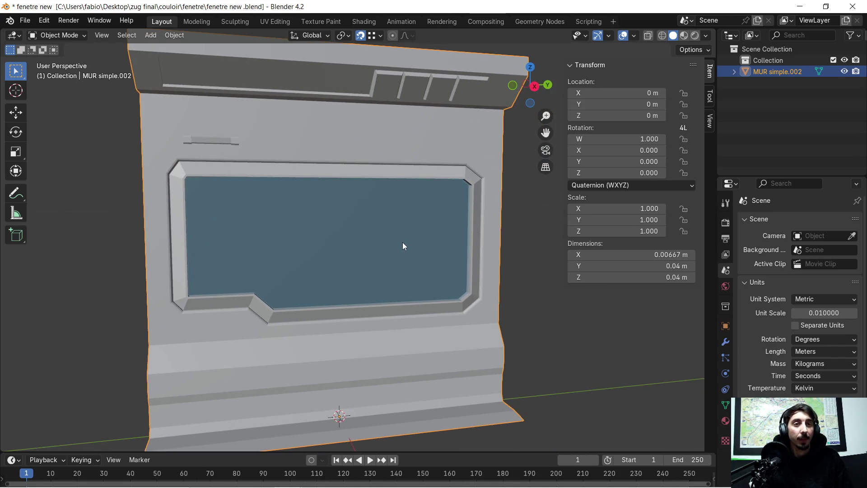
pyautogui.moveTo(395, 257)
pyautogui.mouseDown(button='middle')
pyautogui.moveTo(425, 252)
pyautogui.moveTo(365, 234)
pyautogui.moveTo(426, 244)
pyautogui.moveTo(402, 228)
pyautogui.mouseUp(button='middle')
pyautogui.scroll(-3, 422, 243)
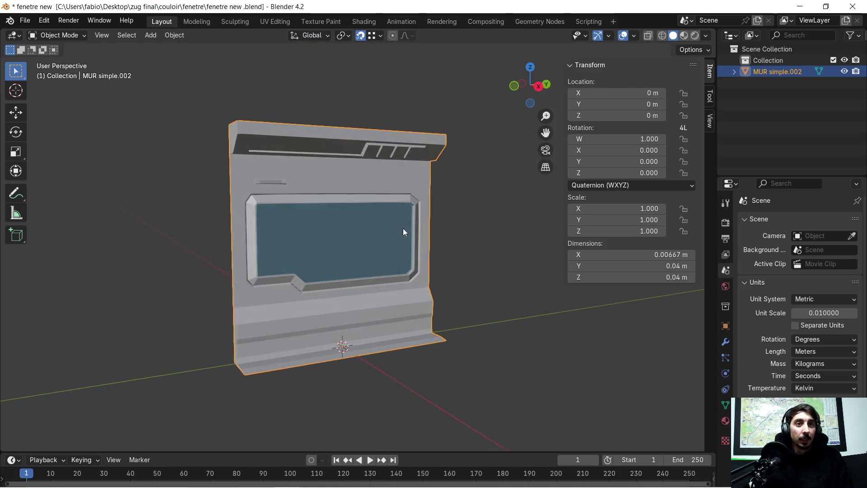
# - Quit Blender without saving and close the File Explorer folder
pyautogui.click(852, 6)
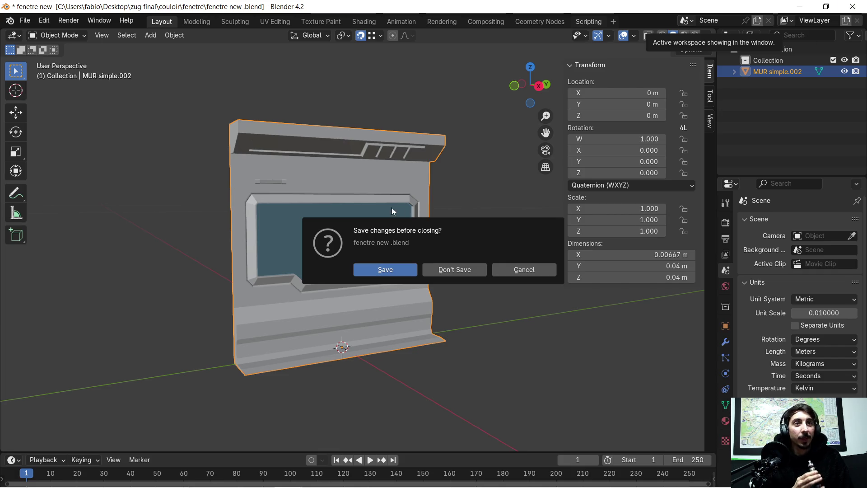
pyautogui.click(447, 270)
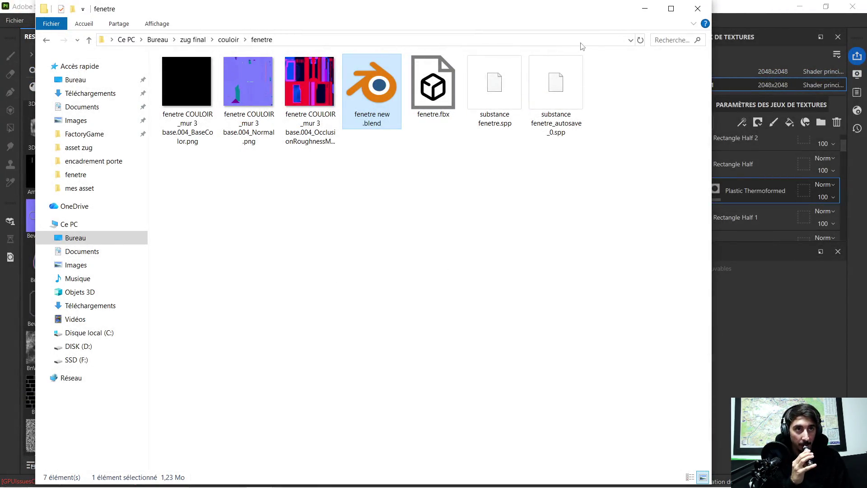
pyautogui.click(697, 9)
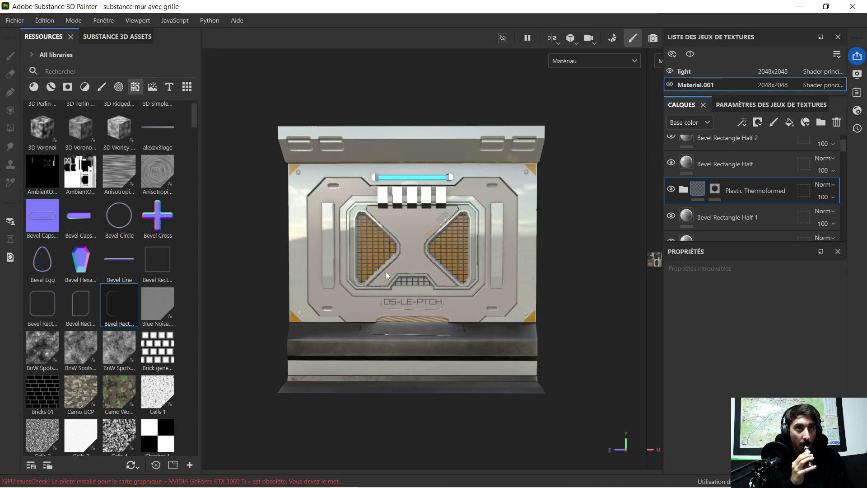
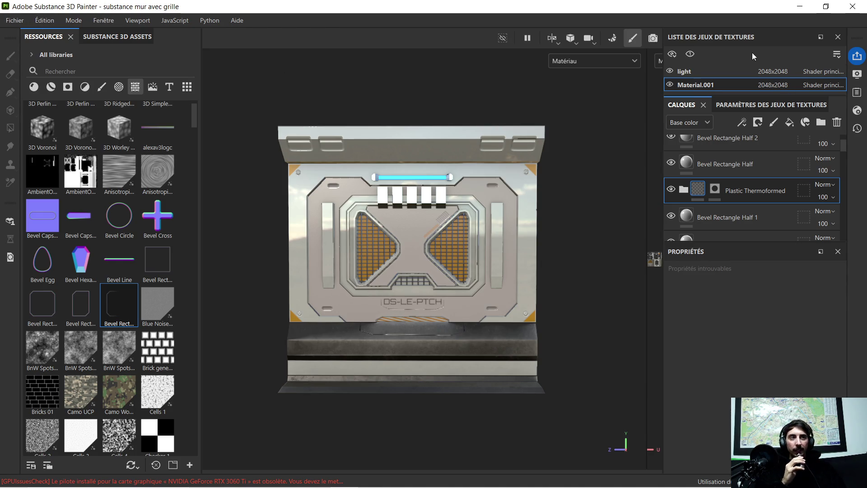
# - Create a 'sans grille' folder in mur 4 and move mur 4. glb.glb and the sans grille project into it
pyautogui.click(791, 9)
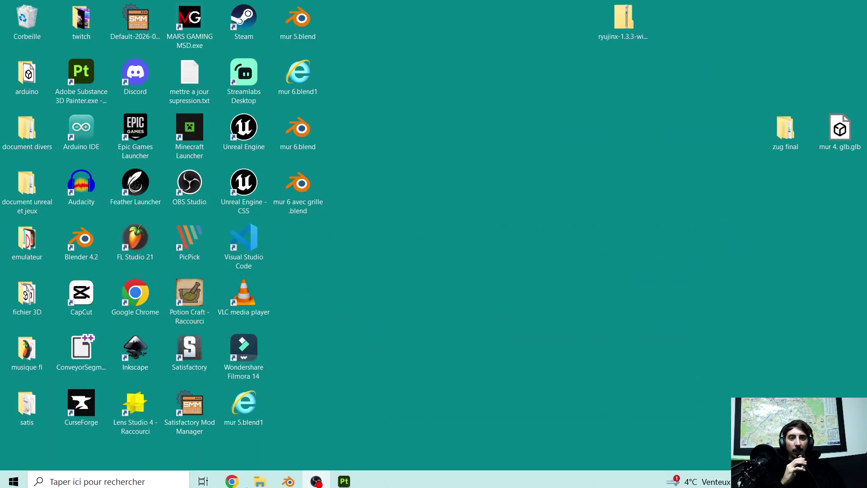
pyautogui.click(270, 482)
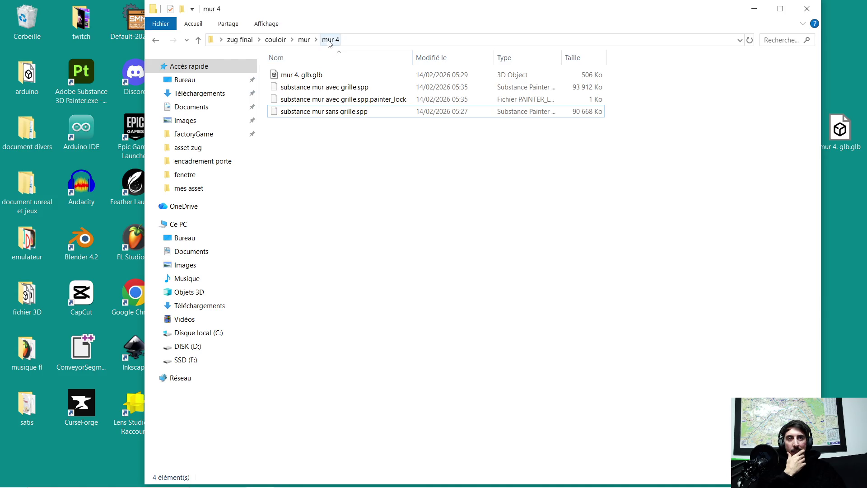
pyautogui.rightClick(298, 145)
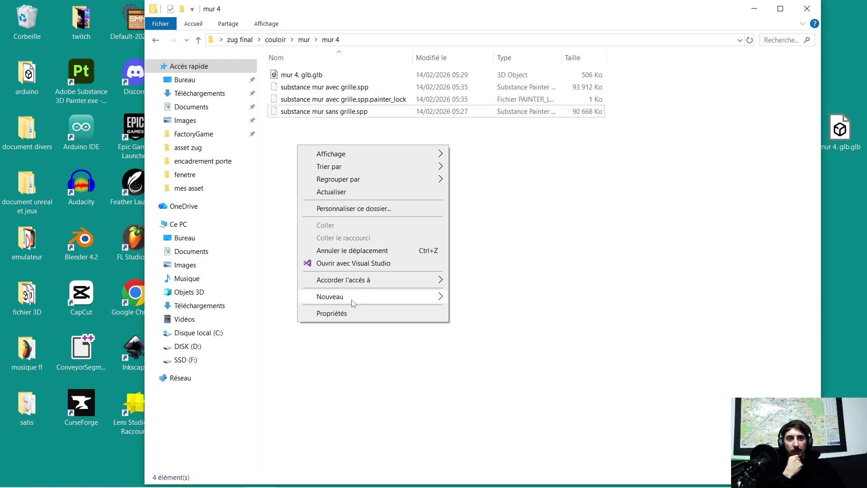
pyautogui.moveTo(351, 301)
pyautogui.click(481, 300)
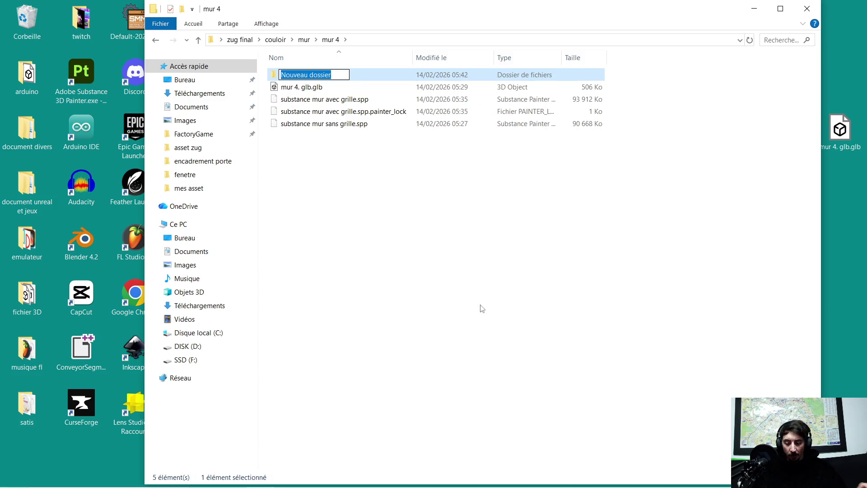
pyautogui.write('sans grille')
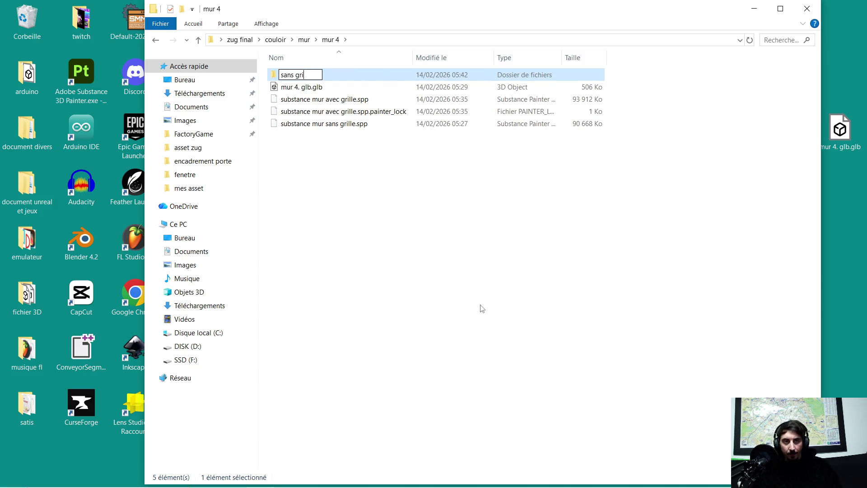
pyautogui.press('Return')
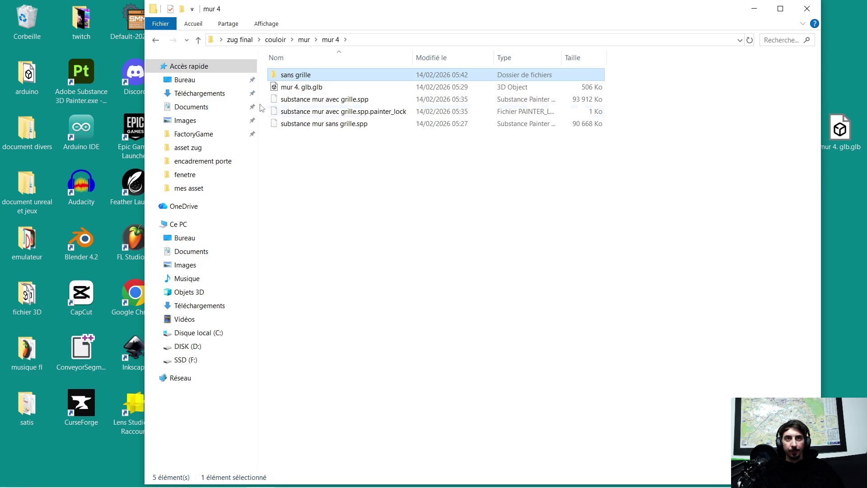
pyautogui.moveTo(291, 88); pyautogui.dragTo(306, 83)
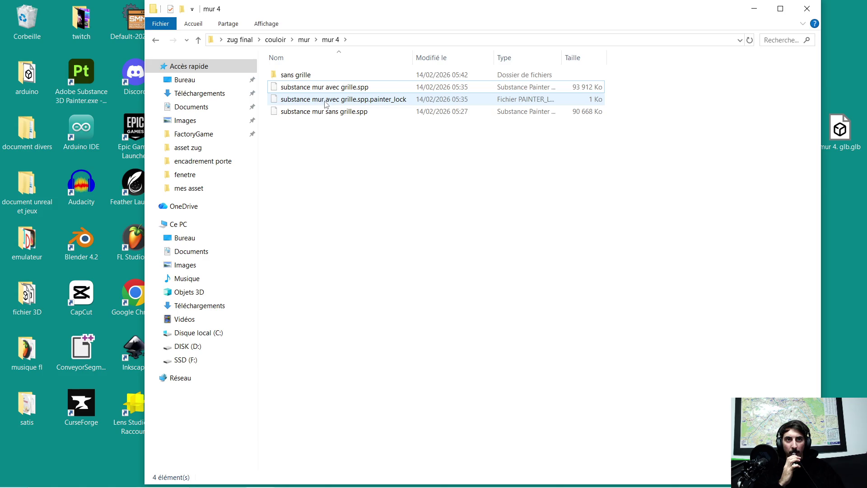
pyautogui.moveTo(311, 114); pyautogui.dragTo(303, 75)
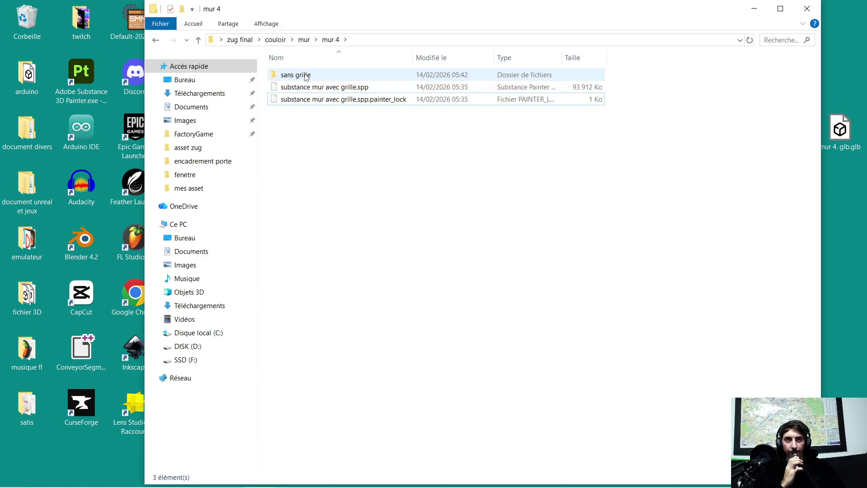
# - Create an 'avec grille' folder in mur 4 and start moving substance mur avec grille.spp into it
pyautogui.rightClick(296, 127)
pyautogui.moveTo(355, 280)
pyautogui.click(466, 279)
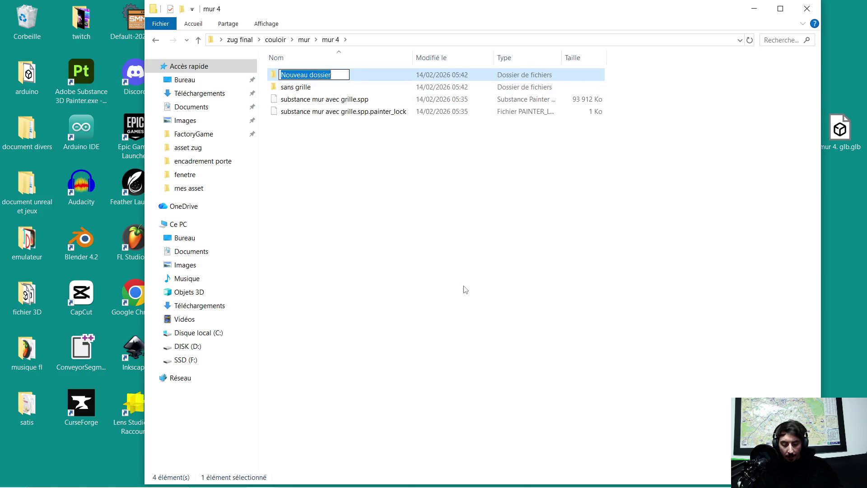
pyautogui.write('avec grille')
pyautogui.press('Return')
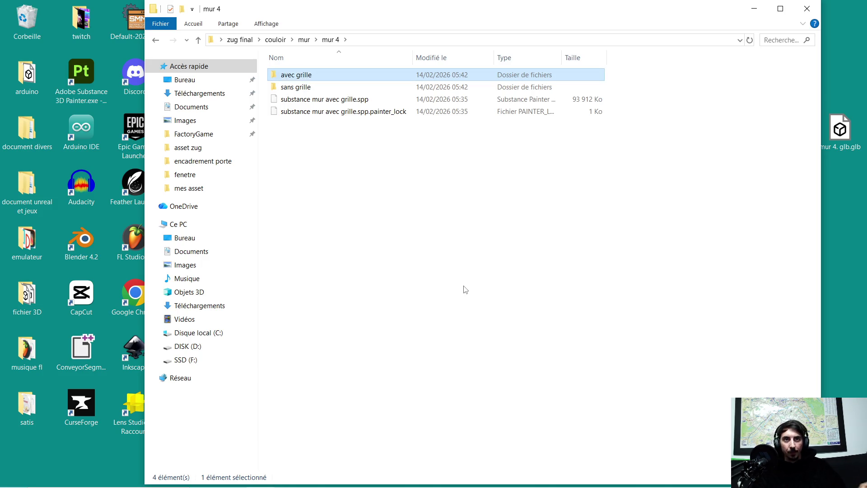
pyautogui.moveTo(329, 100)
pyautogui.mouseDown()
pyautogui.moveTo(306, 87)
pyautogui.moveTo(306, 76)
pyautogui.mouseUp()
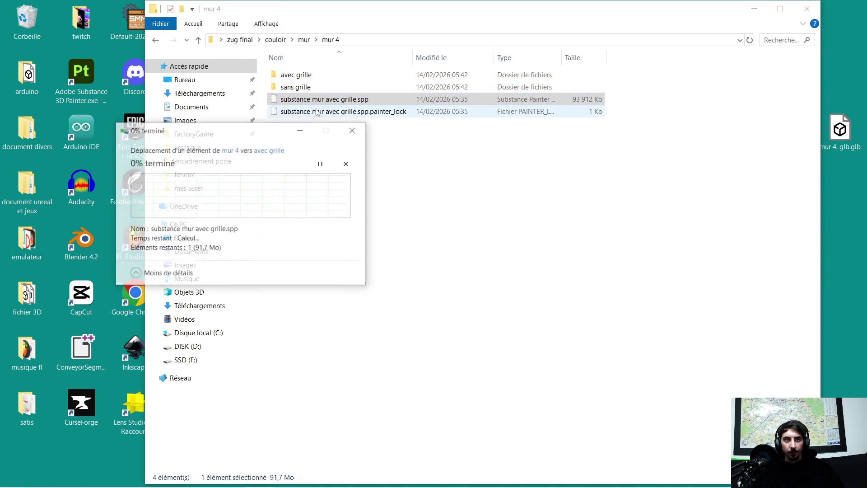
# - Cancel moving the in-use avec grille project and uncover the desktop files
pyautogui.click(312, 233)
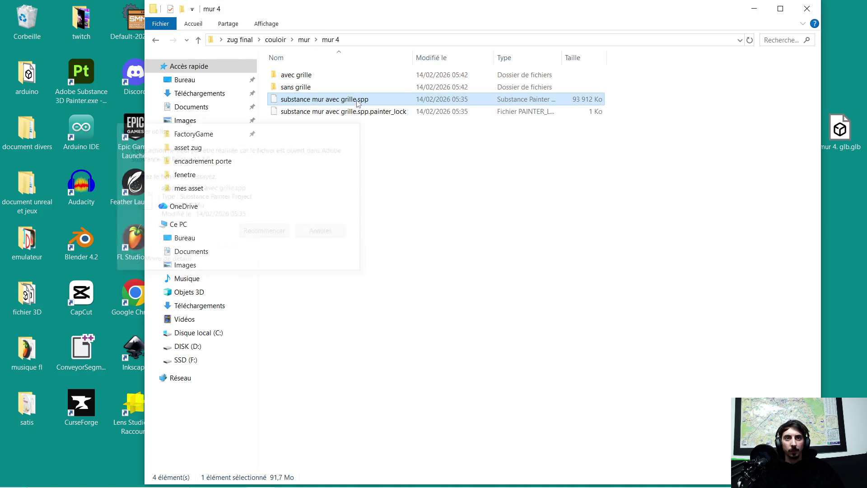
pyautogui.click(294, 170)
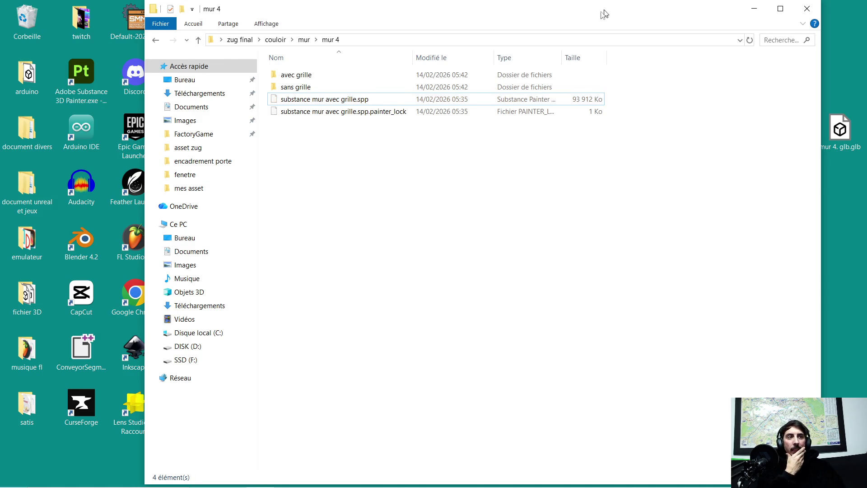
pyautogui.moveTo(604, 13); pyautogui.dragTo(568, 24)
pyautogui.moveTo(836, 127)
pyautogui.mouseDown()
pyautogui.moveTo(730, 177)
pyautogui.moveTo(329, 177)
pyautogui.moveTo(560, 178)
pyautogui.moveTo(858, 136)
pyautogui.mouseUp()
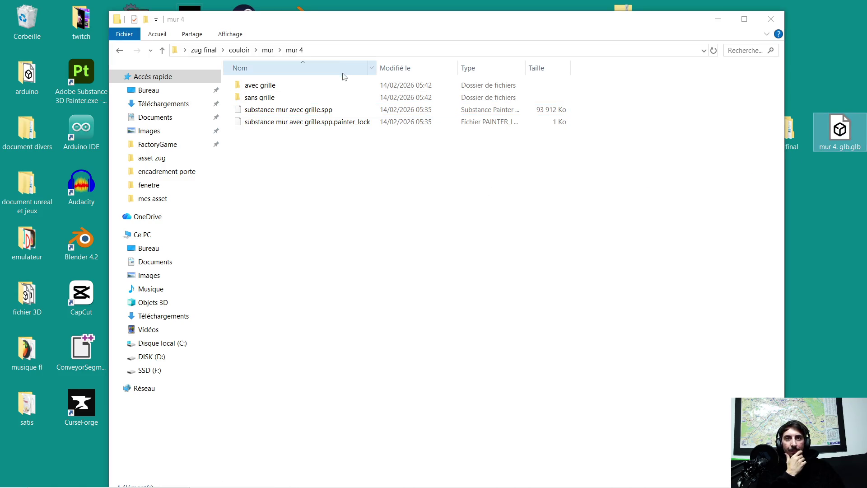
# - Cut mur 4. glb.glb from sans grille and paste it into avec grille
pyautogui.doubleClick(268, 100)
pyautogui.doubleClick(269, 86)
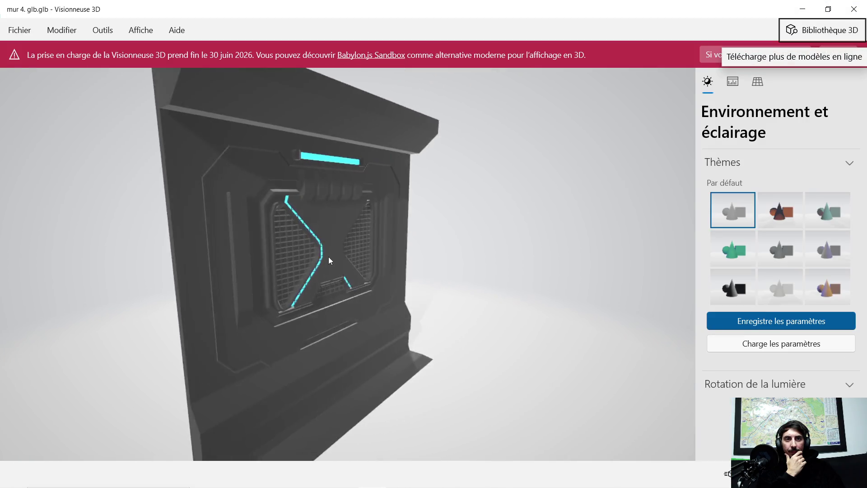
pyautogui.click(853, 9)
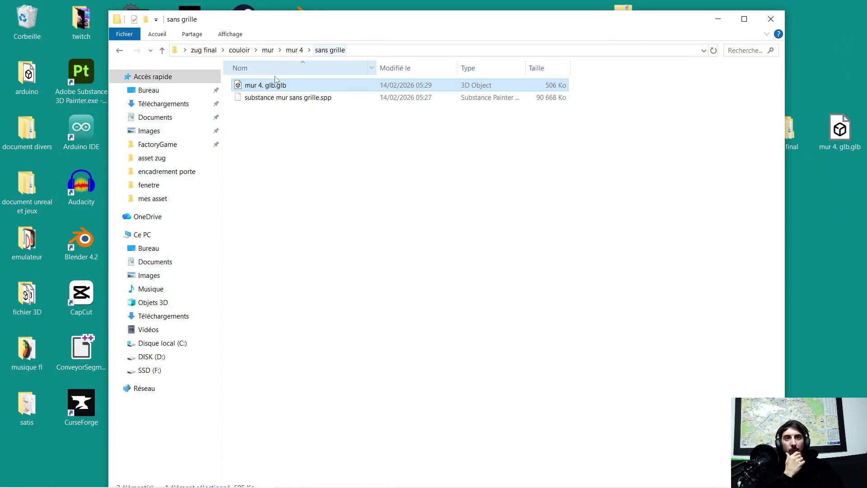
pyautogui.rightClick(260, 87)
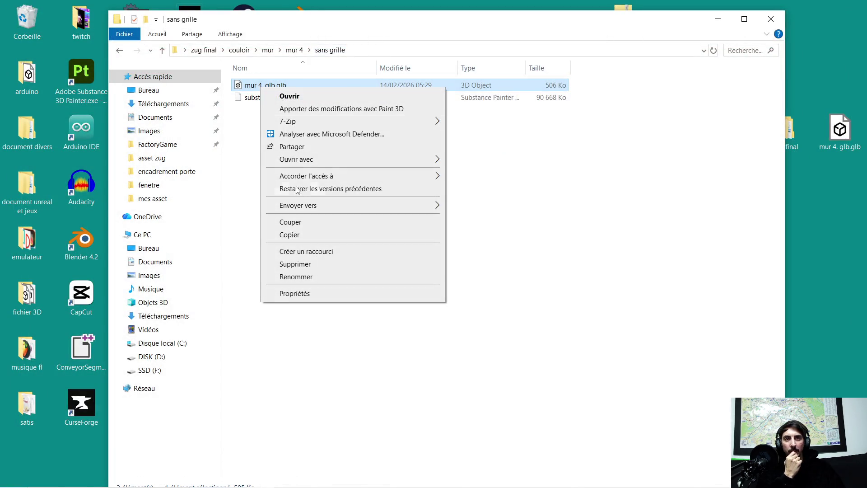
pyautogui.click(301, 226)
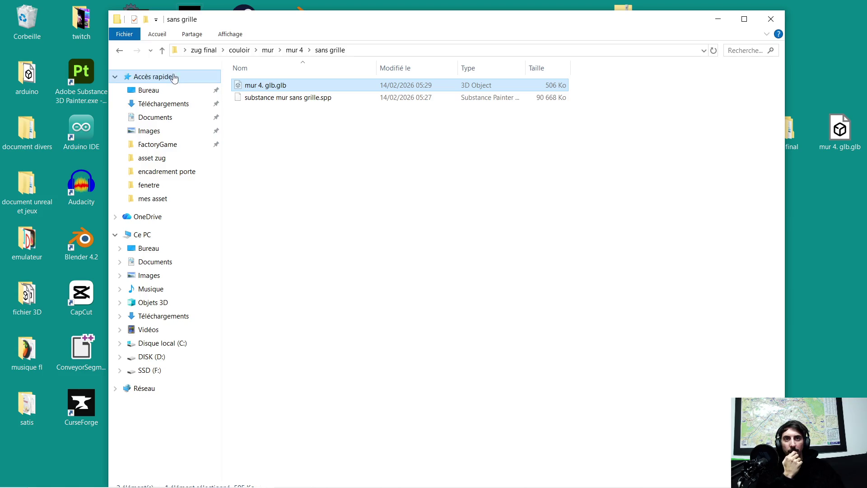
pyautogui.click(120, 50)
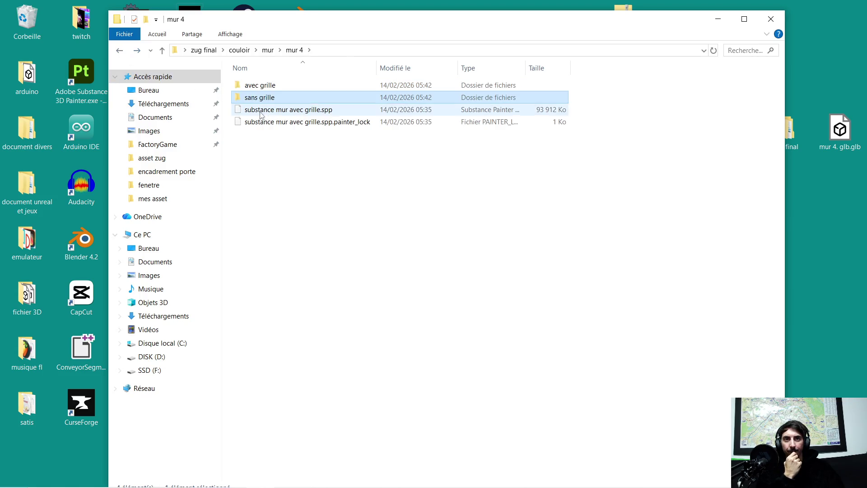
pyautogui.doubleClick(274, 89)
pyautogui.rightClick(255, 109)
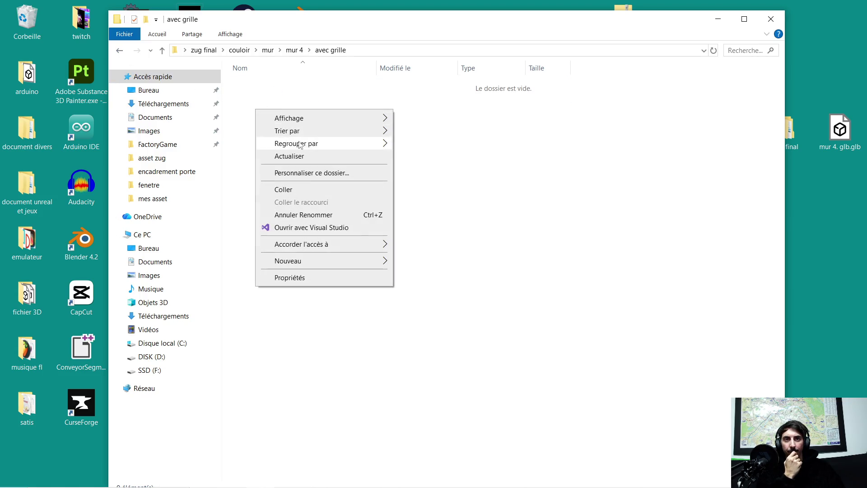
pyautogui.click(300, 193)
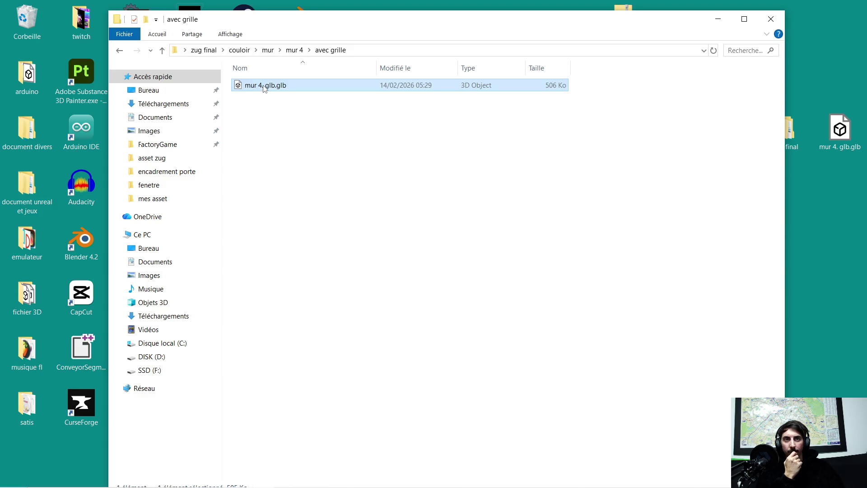
# - Rename the pasted glb to 'mur 4. avec grille .glb'
pyautogui.doubleClick(264, 87)
pyautogui.hotkey('alt', 'F4')
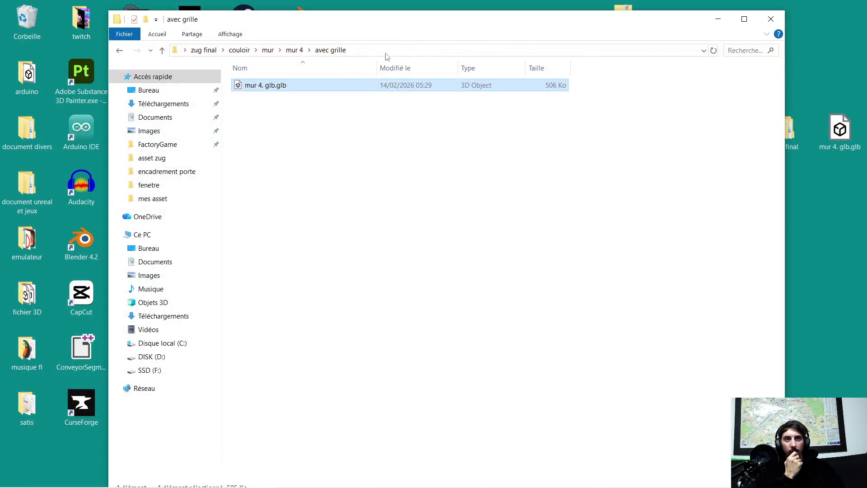
pyautogui.click(260, 86)
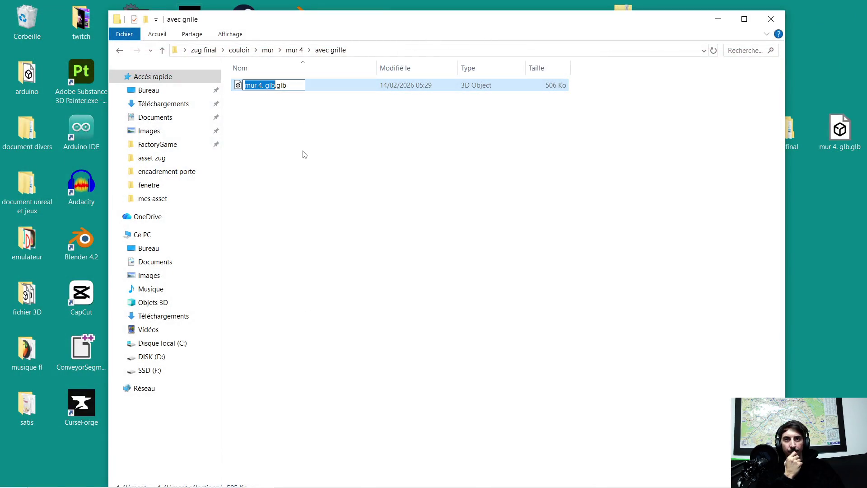
pyautogui.press('End')
pyautogui.press('BackSpace')
pyautogui.press('BackSpace')
pyautogui.press('BackSpace')
pyautogui.write('ave.glb')
pyautogui.press('Left')
pyautogui.press('Left')
pyautogui.press('Left')
pyautogui.write('c grille')
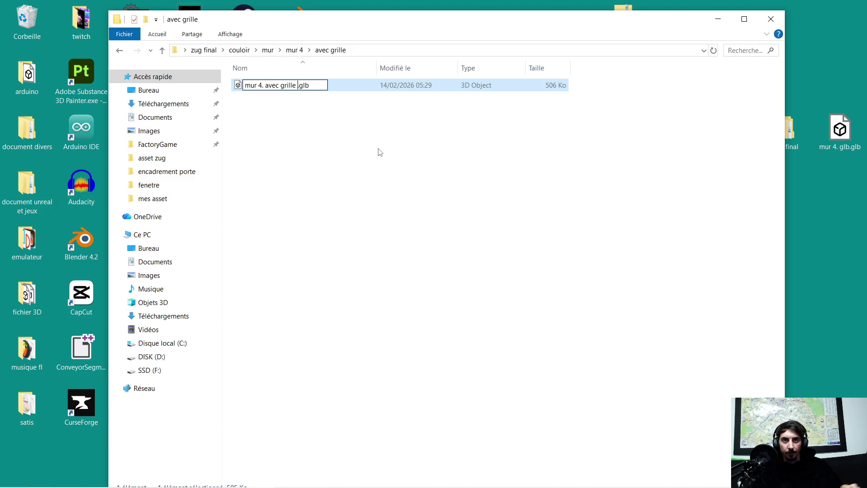
pyautogui.click(380, 152)
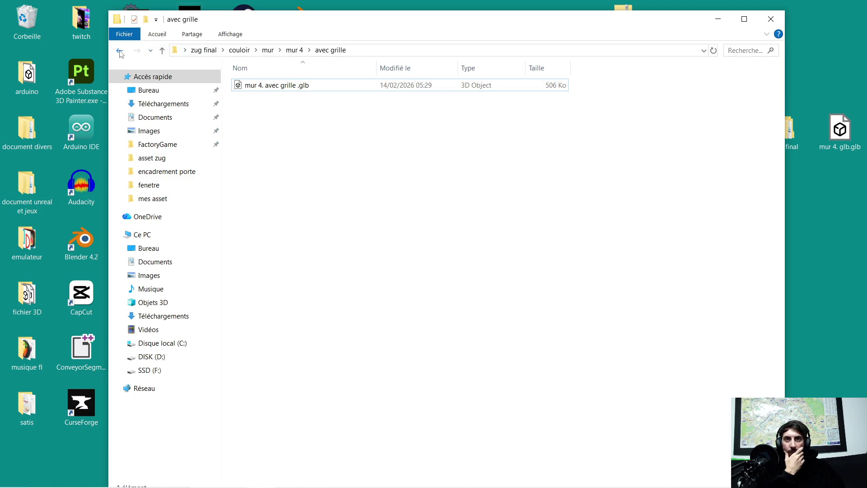
# - Move the desktop's mur 4. glb.glb into the sans grille folder
pyautogui.click(120, 51)
pyautogui.doubleClick(289, 95)
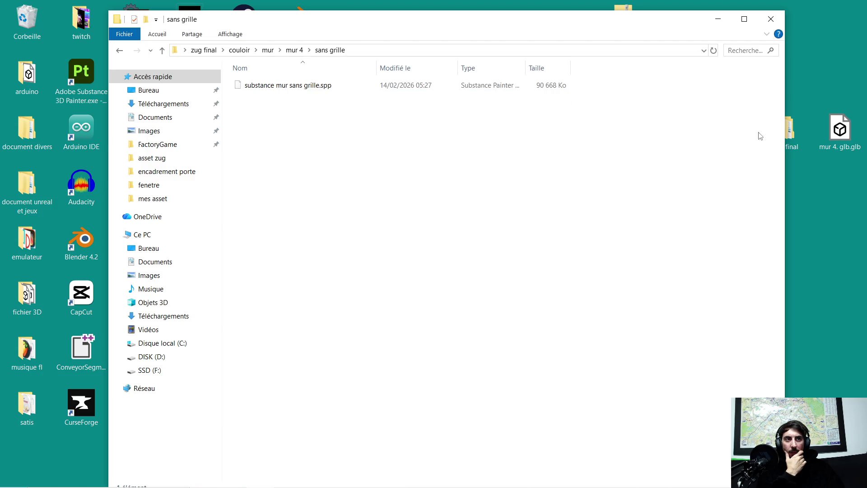
pyautogui.moveTo(851, 136)
pyautogui.mouseDown()
pyautogui.moveTo(316, 133)
pyautogui.moveTo(271, 122)
pyautogui.mouseUp()
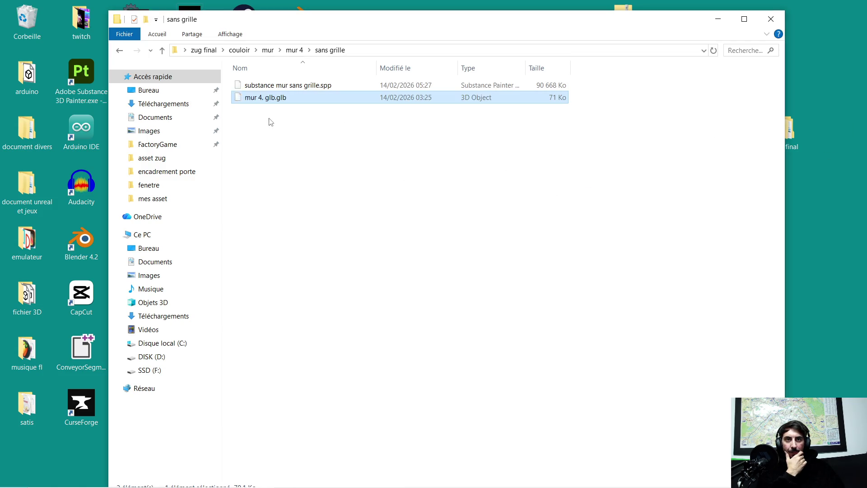
pyautogui.click(120, 52)
pyautogui.doubleClick(288, 85)
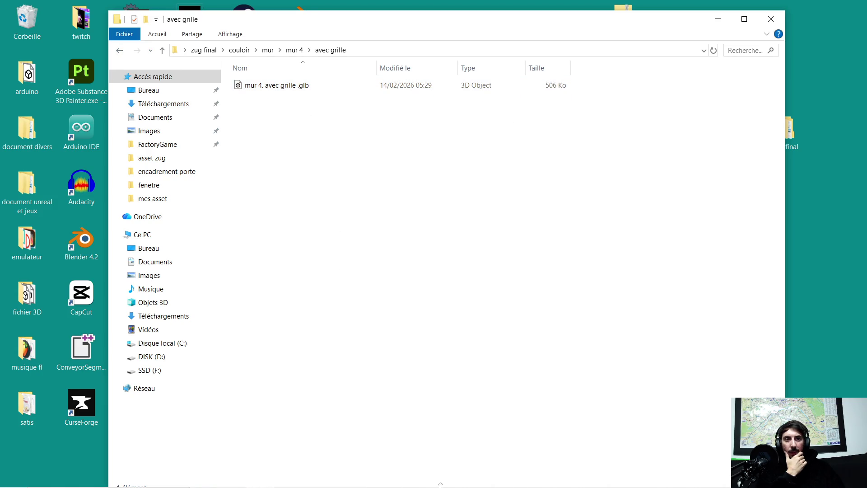
pyautogui.click(349, 480)
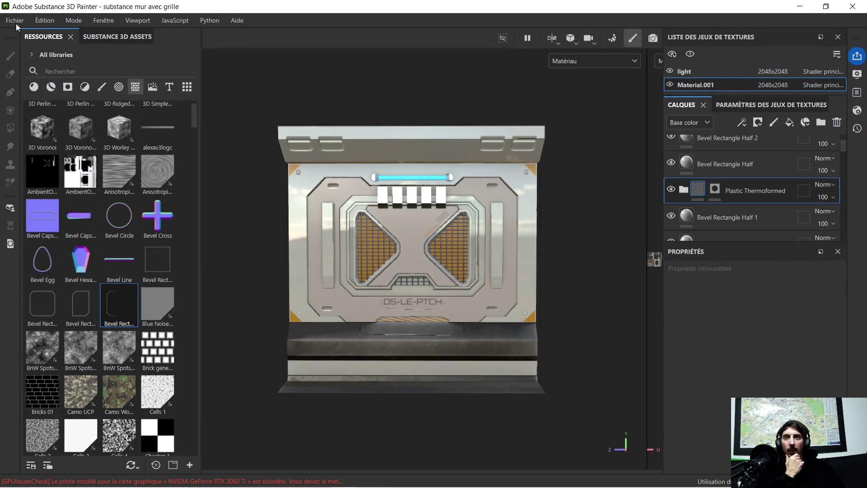
# - Set the texture export folder to Bureau > zug final > couloir > mur > mur 4 > avec grille
pyautogui.click(16, 24)
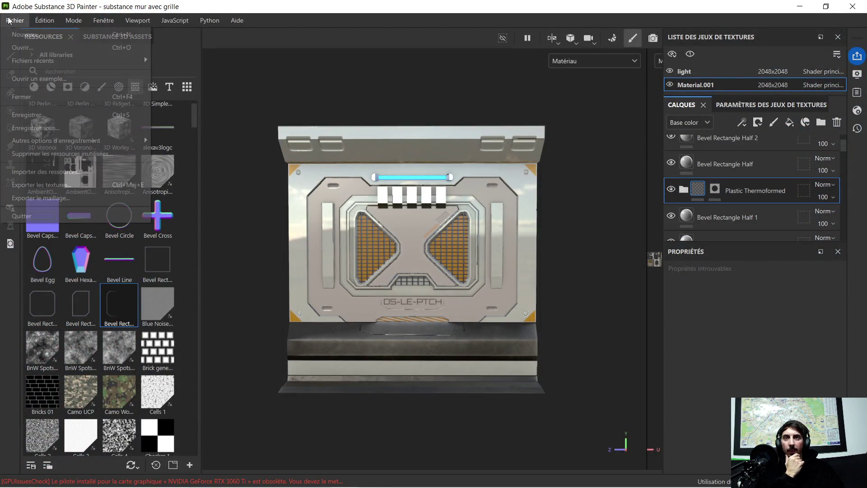
pyautogui.click(65, 185)
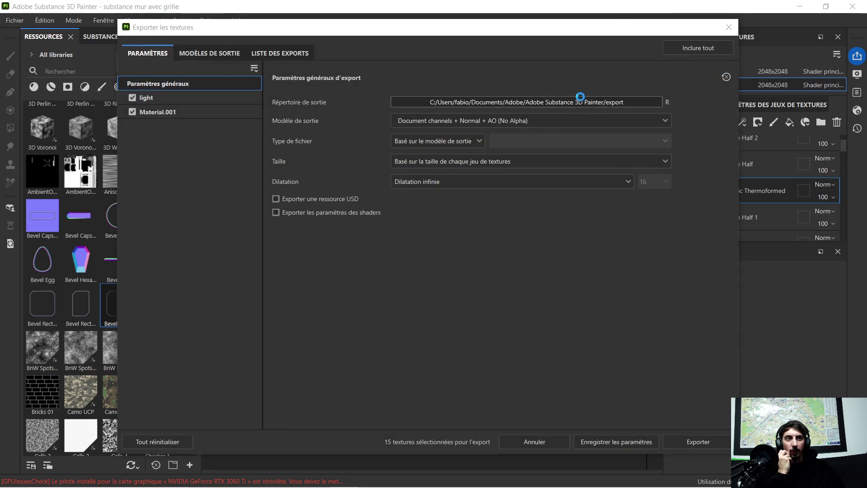
pyautogui.click(580, 102)
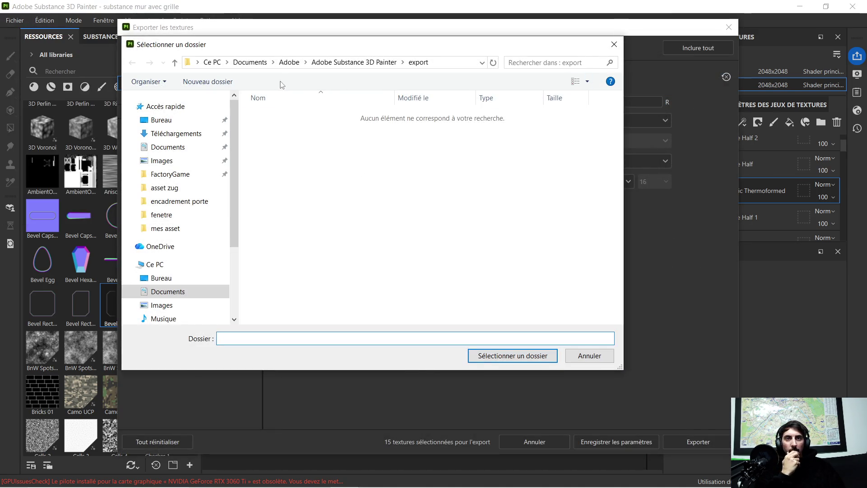
pyautogui.click(161, 120)
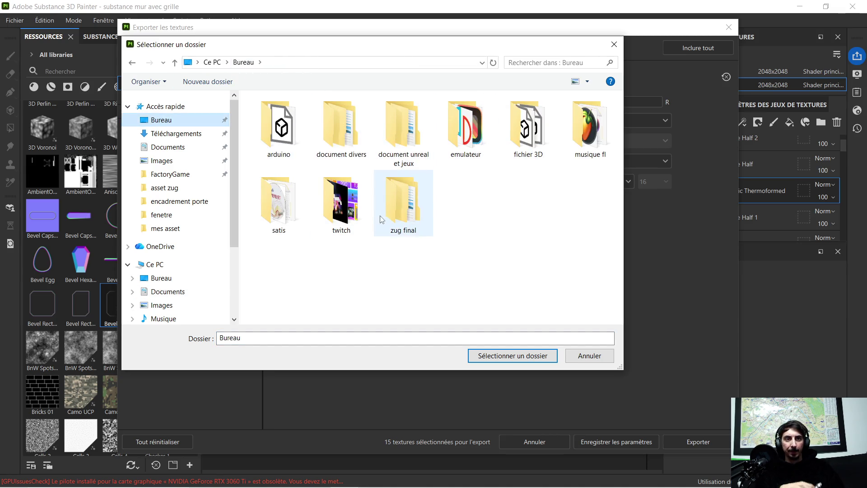
pyautogui.doubleClick(399, 204)
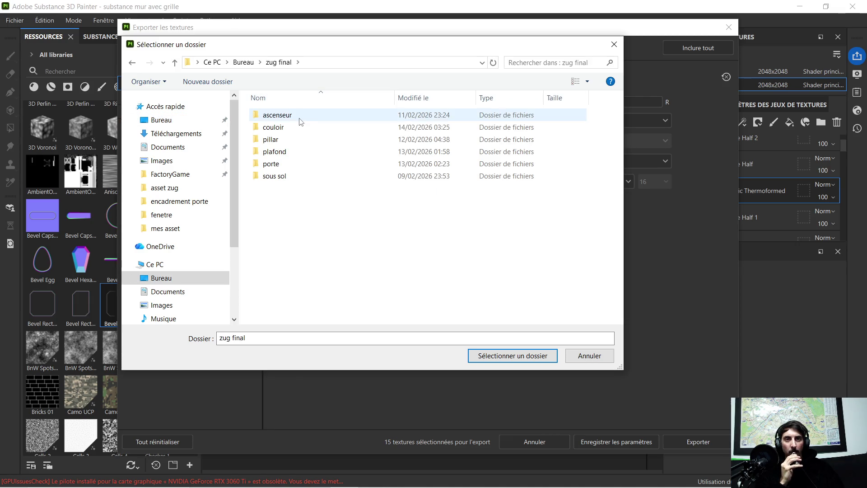
pyautogui.doubleClick(291, 129)
pyautogui.doubleClick(272, 143)
pyautogui.doubleClick(287, 138)
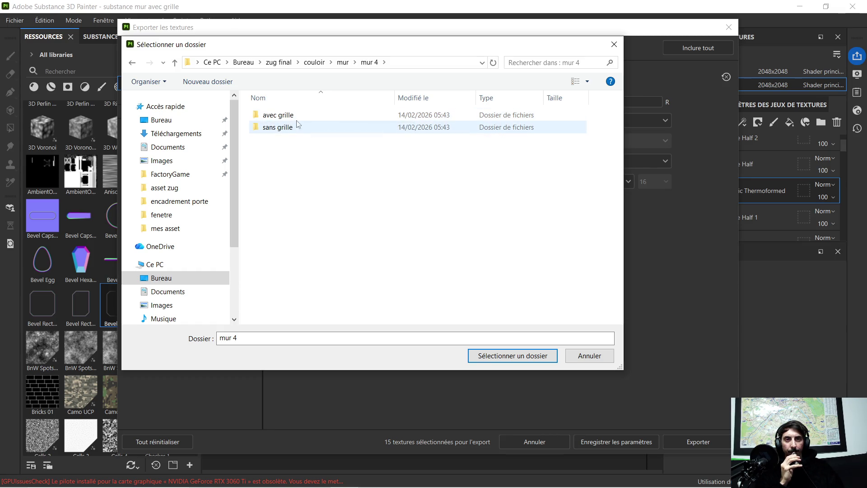
pyautogui.doubleClick(299, 116)
pyautogui.click(495, 352)
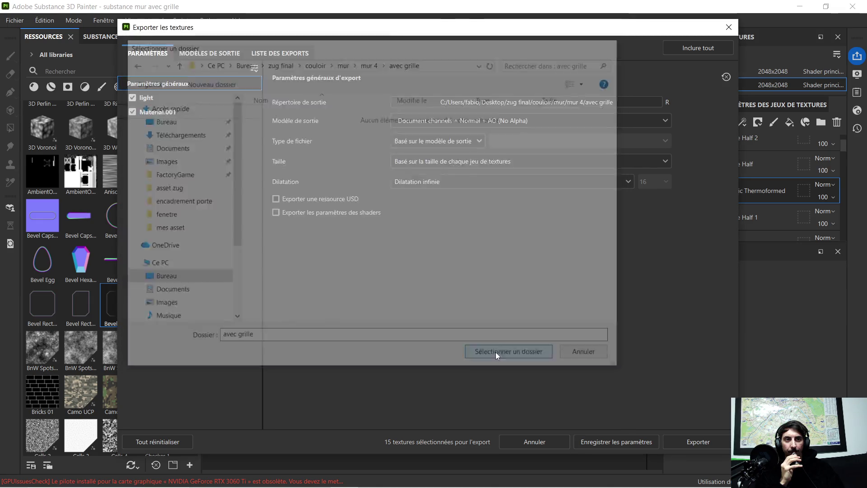
# - Export with the Unreal Engine SSS (Packed) template, then quit Painter without saving
pyautogui.scroll(-10, 482, 178)
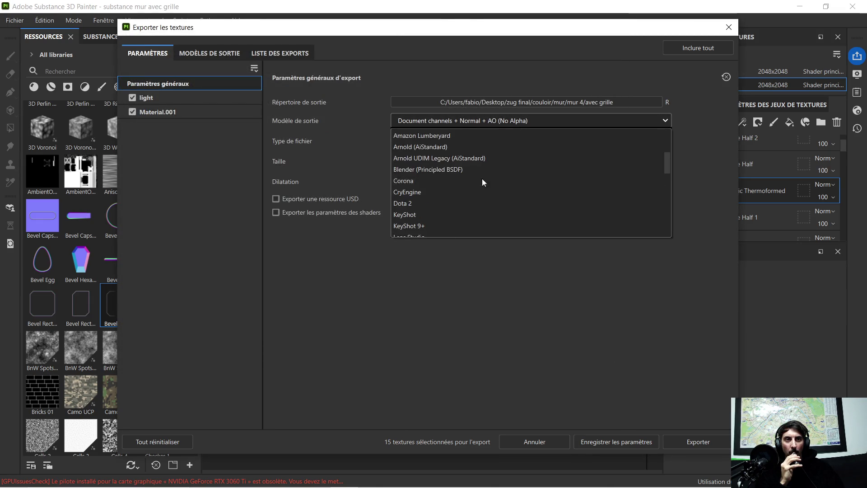
pyautogui.scroll(-1, 481, 182)
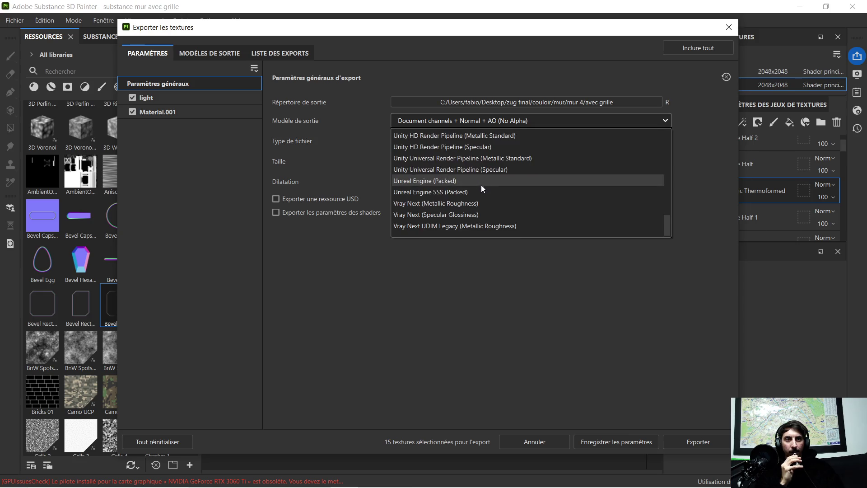
pyautogui.click(465, 191)
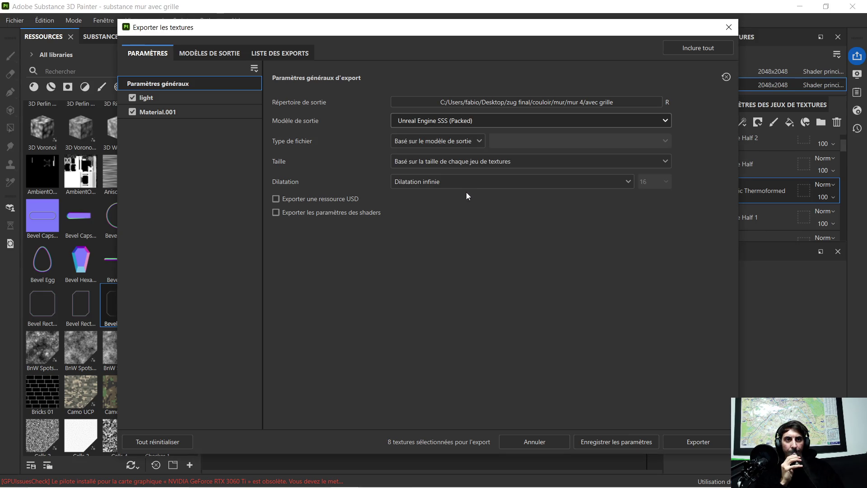
pyautogui.click(681, 440)
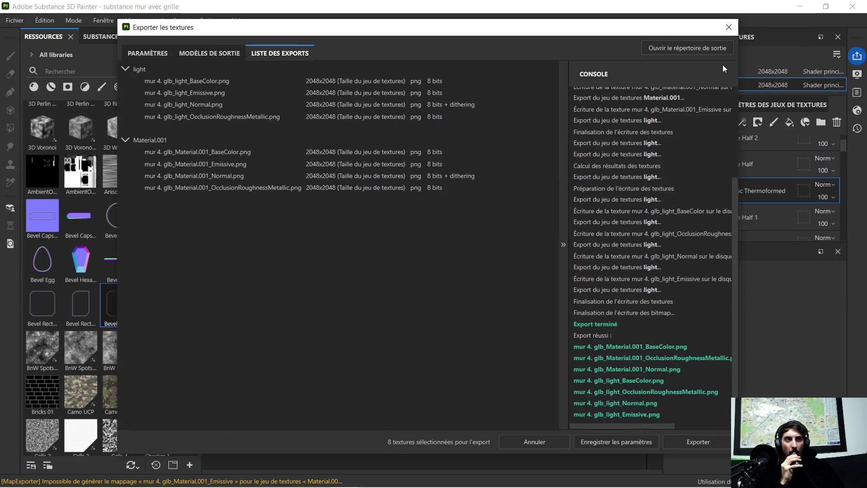
pyautogui.click(728, 28)
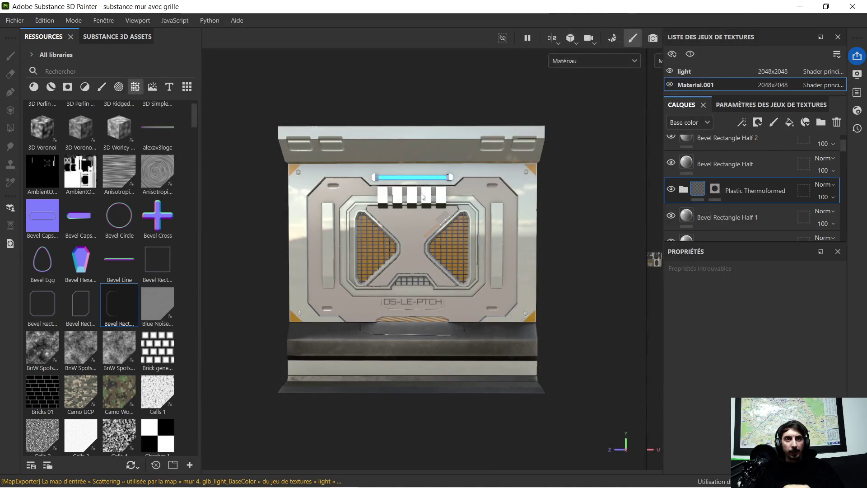
pyautogui.click(851, 6)
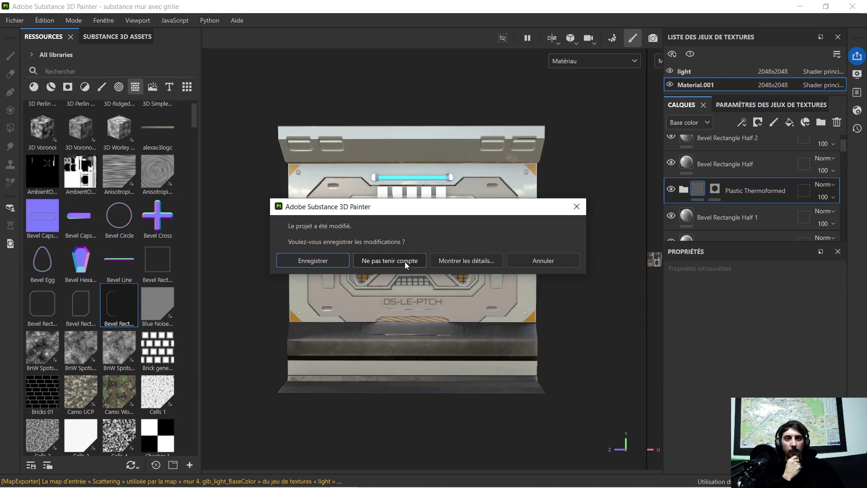
pyautogui.click(329, 255)
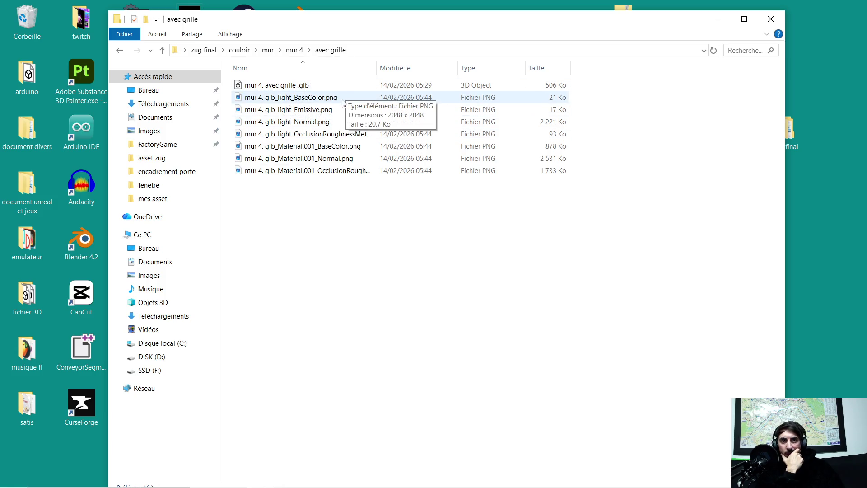
# - Delete the light Emissive, Normal, OcclusionRoughnessMetallic and BaseColor PNGs, then go to sans grille
pyautogui.click(323, 112)
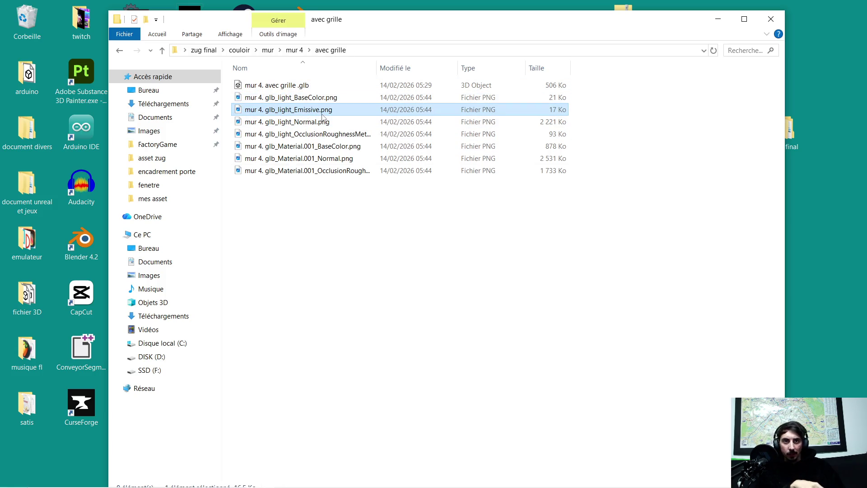
pyautogui.press('Delete')
pyautogui.click(316, 113)
pyautogui.press('Delete')
pyautogui.click(316, 113)
pyautogui.press('Delete')
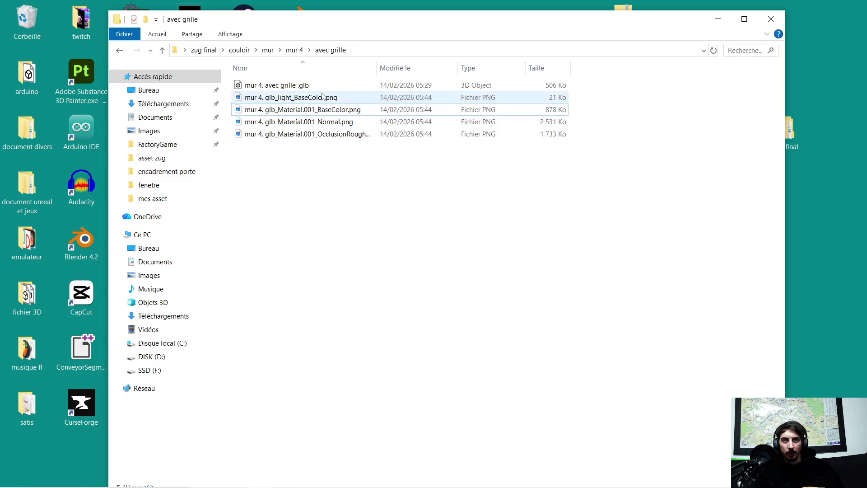
pyautogui.click(322, 100)
pyautogui.press('Delete')
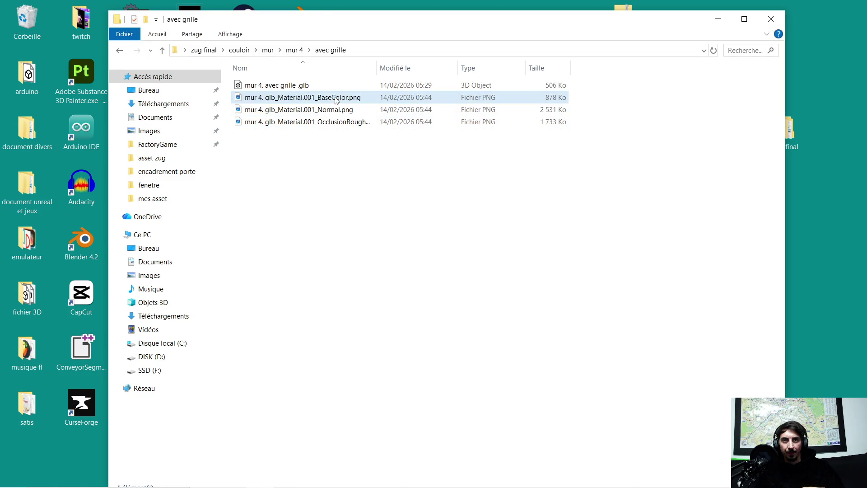
pyautogui.click(311, 134)
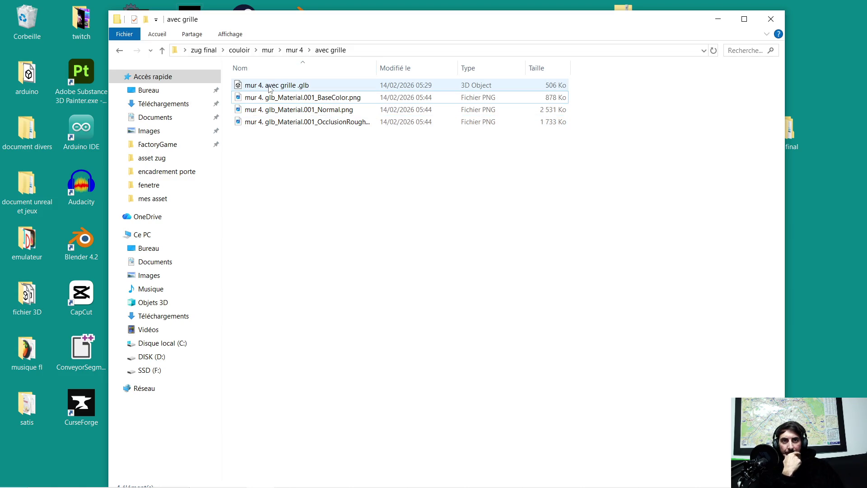
pyautogui.click(125, 50)
pyautogui.doubleClick(270, 98)
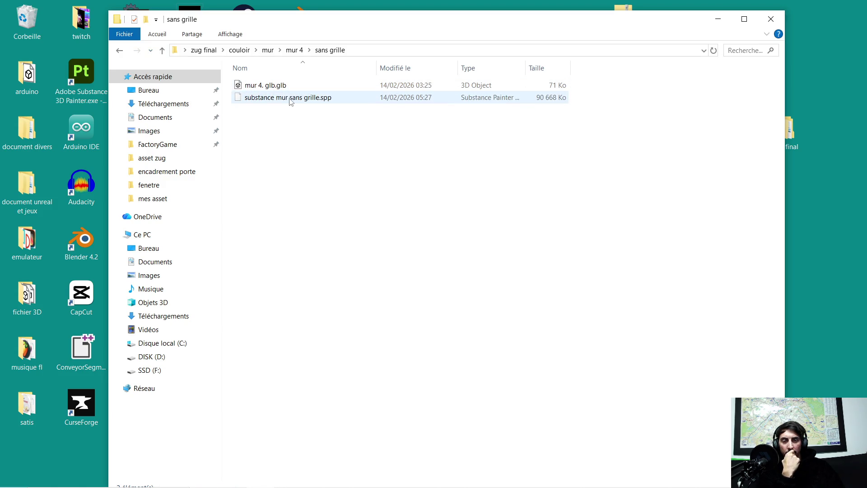
# - Open substance mur sans grille.spp with Adobe Substance 3D Painter 11.1.0
pyautogui.doubleClick(291, 101)
pyautogui.click(402, 254)
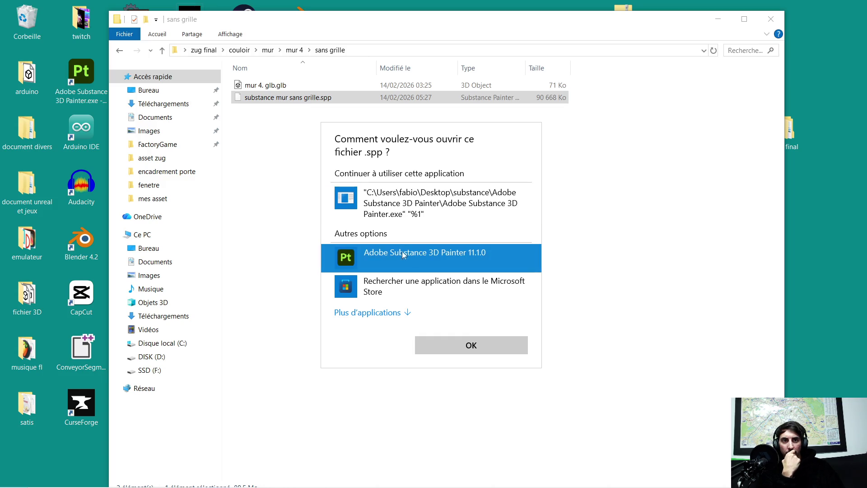
pyautogui.click(465, 346)
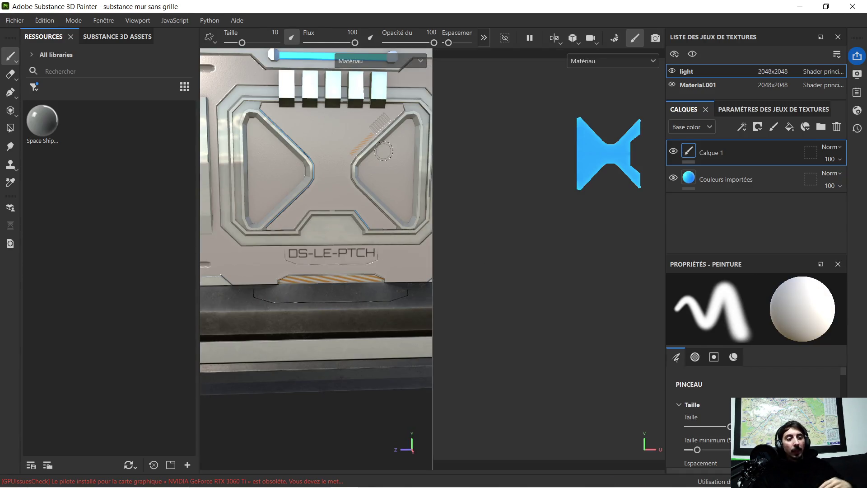
# - Bake the mesh maps for the selected texture sets and return to painting mode
pyautogui.scroll(-5, 361, 171)
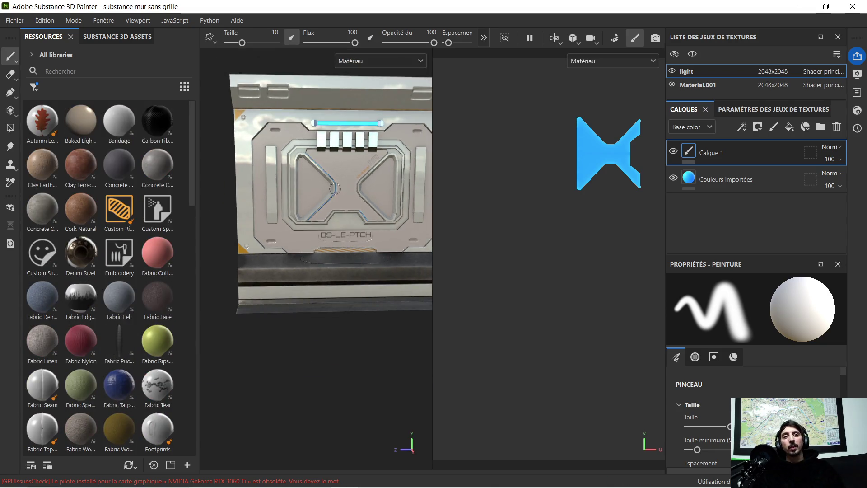
pyautogui.scroll(2, 341, 175)
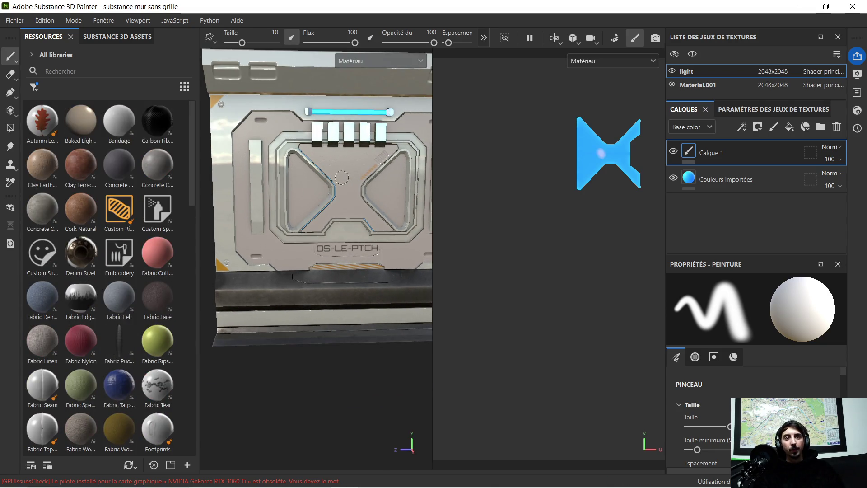
pyautogui.scroll(-1, 350, 179)
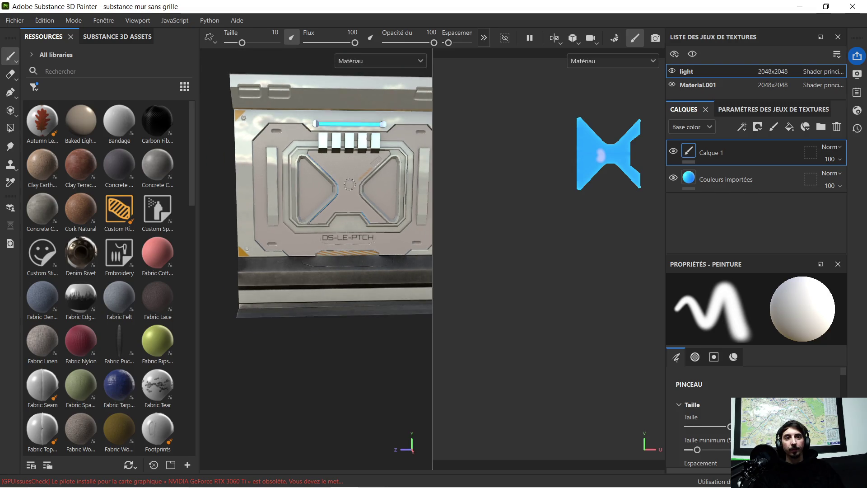
pyautogui.click(15, 21)
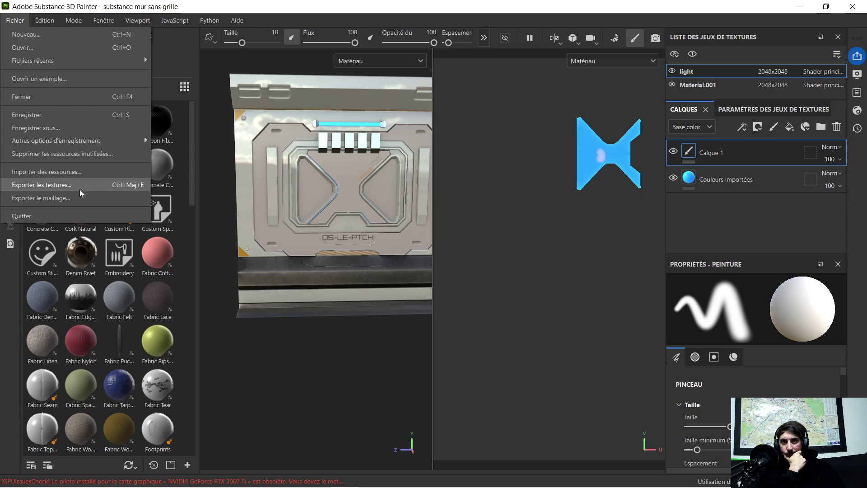
pyautogui.click(606, 36)
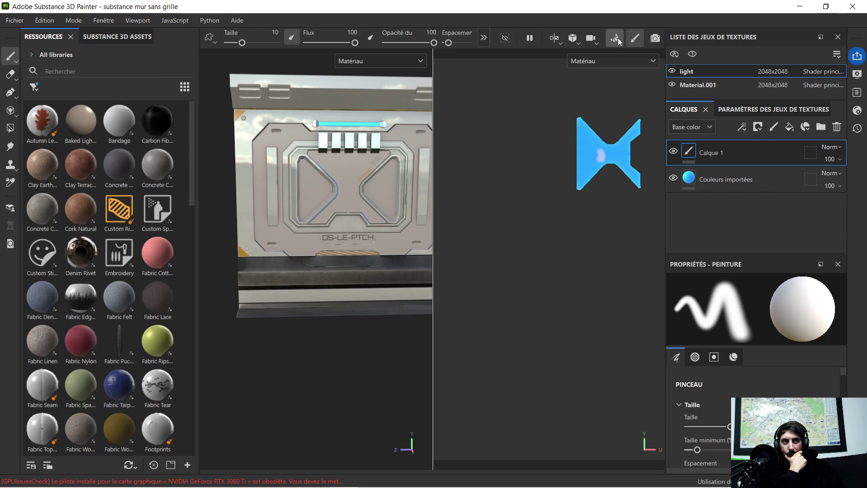
pyautogui.click(617, 38)
pyautogui.click(604, 445)
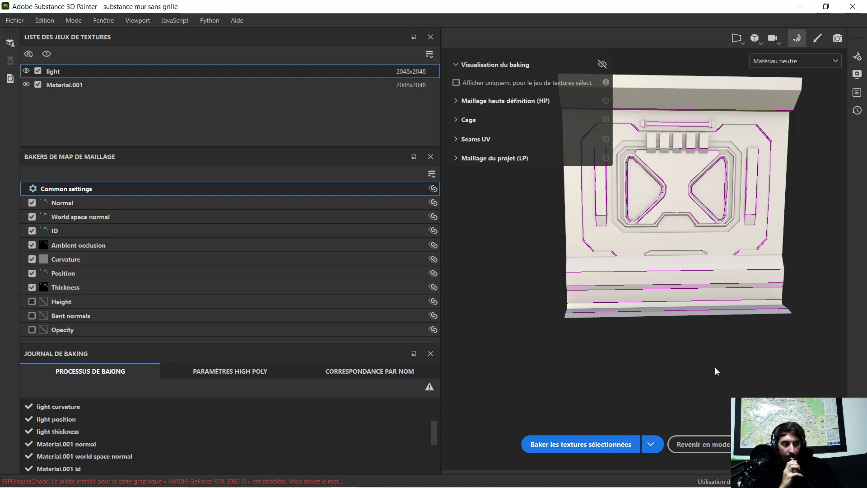
pyautogui.click(713, 448)
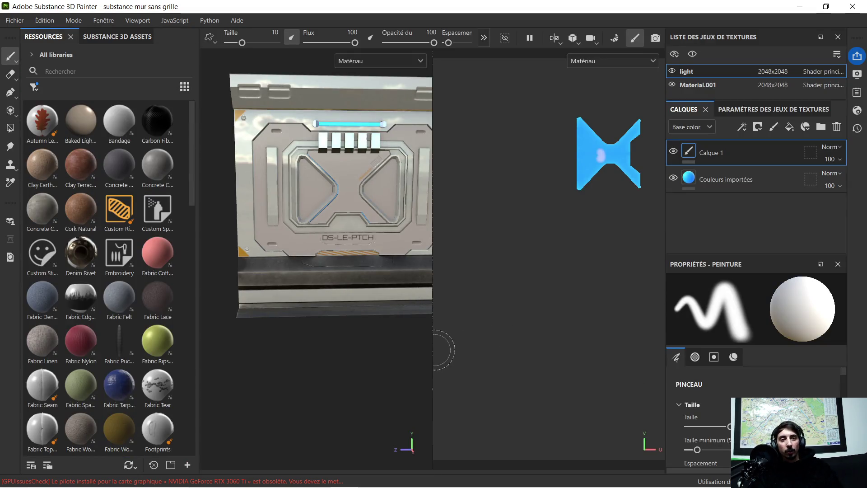
# - Widen the 3D viewport and bring up the Export Textures window
pyautogui.moveTo(432, 333); pyautogui.dragTo(524, 334)
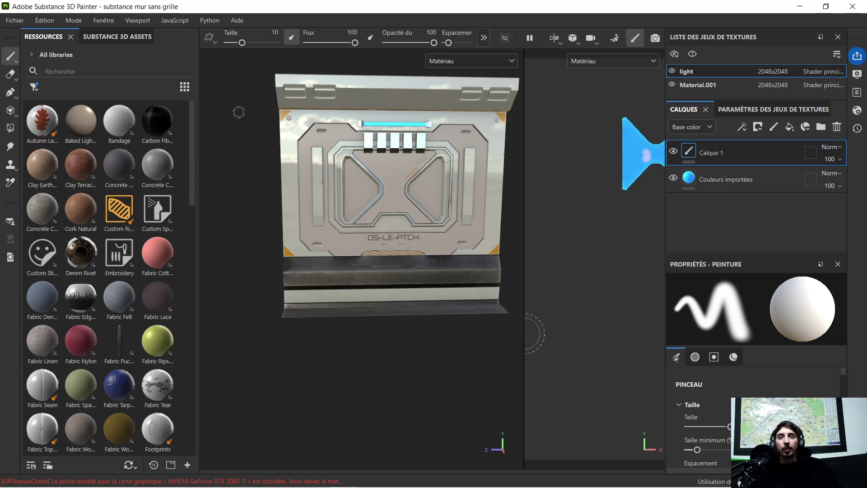
pyautogui.click(22, 21)
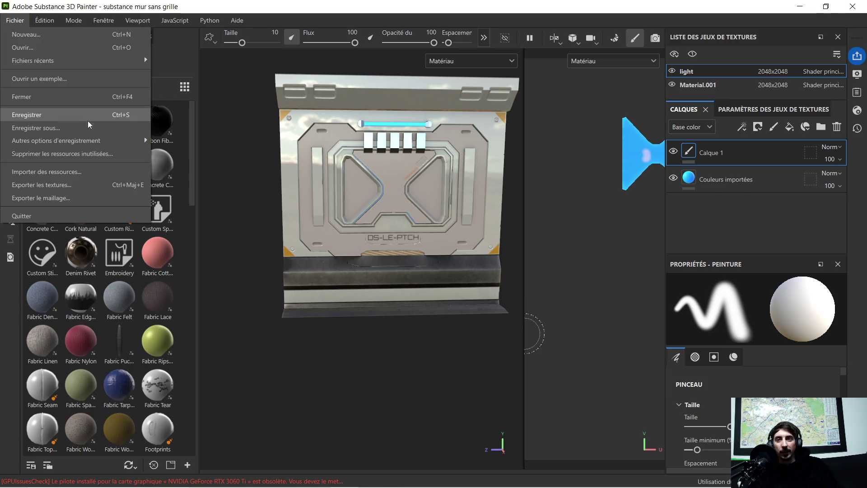
pyautogui.moveTo(91, 145)
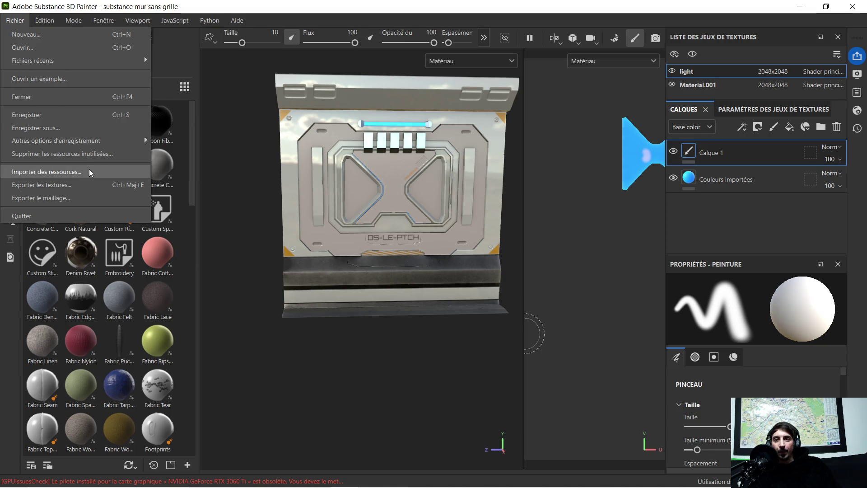
pyautogui.click(79, 183)
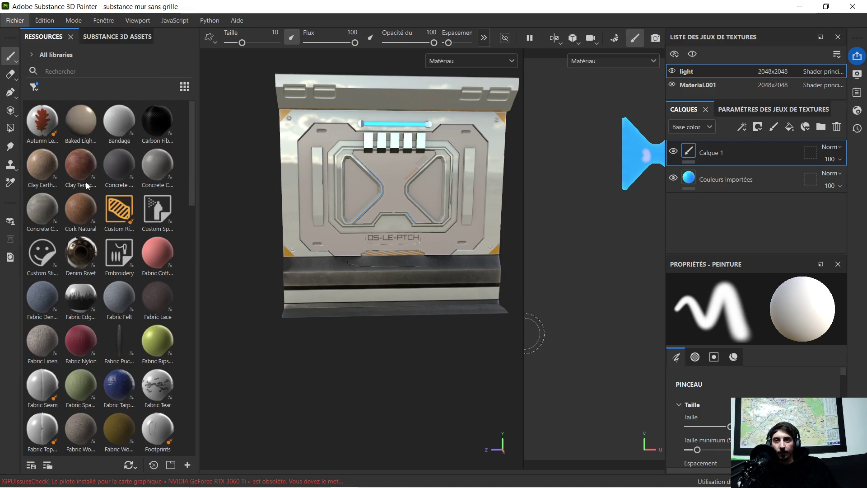
# - Set the export output folder to Bureau > zug final > couloir > mur > mur 4 > sans grille
pyautogui.click(556, 104)
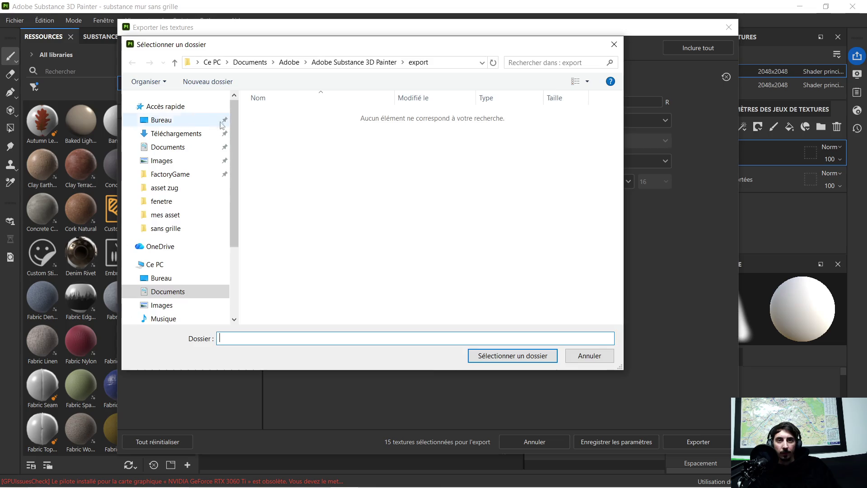
pyautogui.click(181, 121)
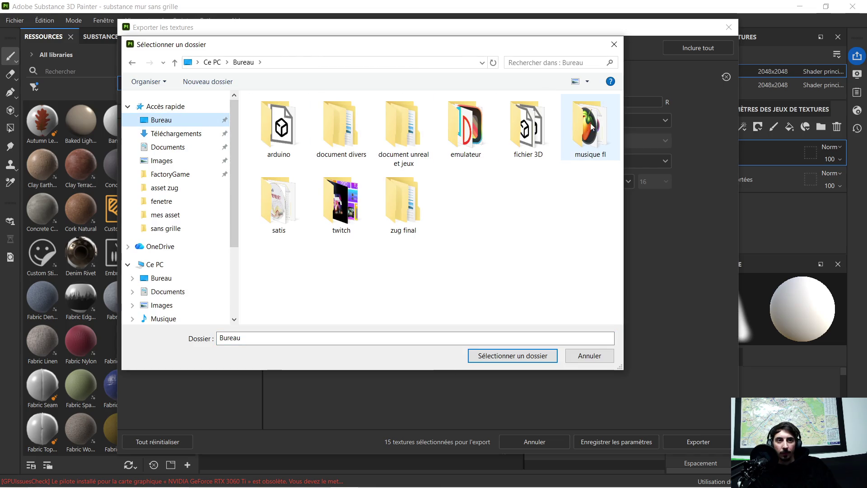
pyautogui.doubleClick(384, 202)
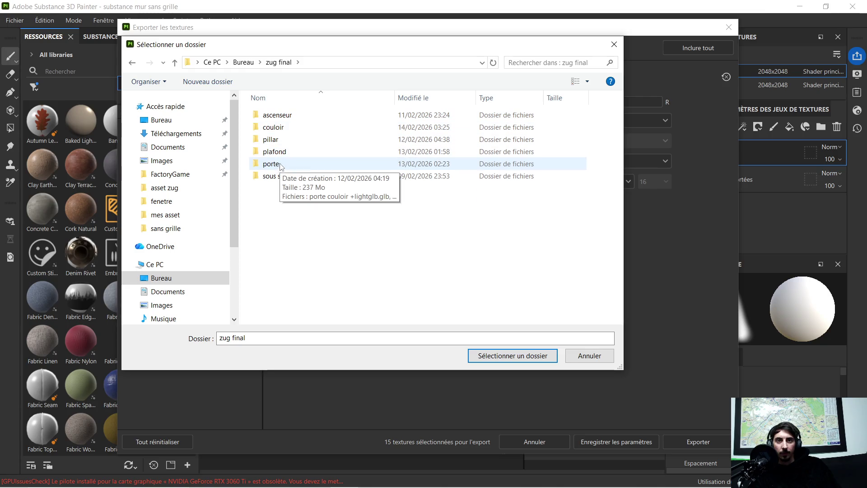
pyautogui.doubleClick(273, 127)
pyautogui.doubleClick(284, 140)
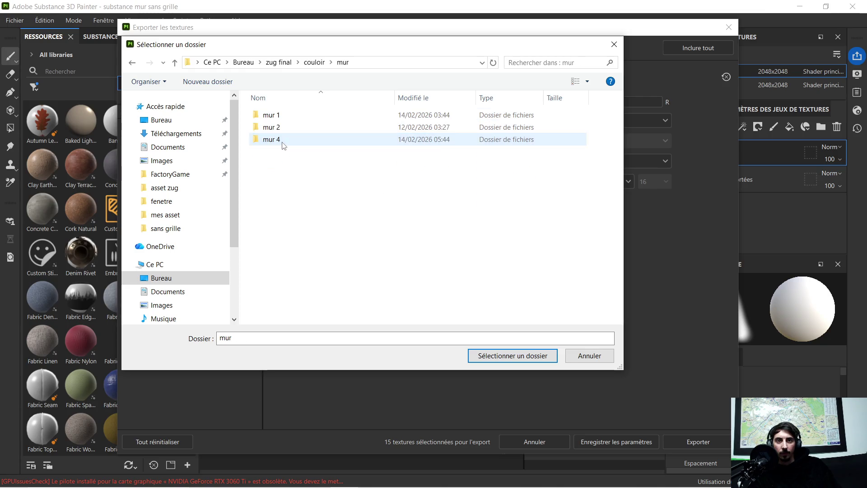
pyautogui.doubleClick(281, 139)
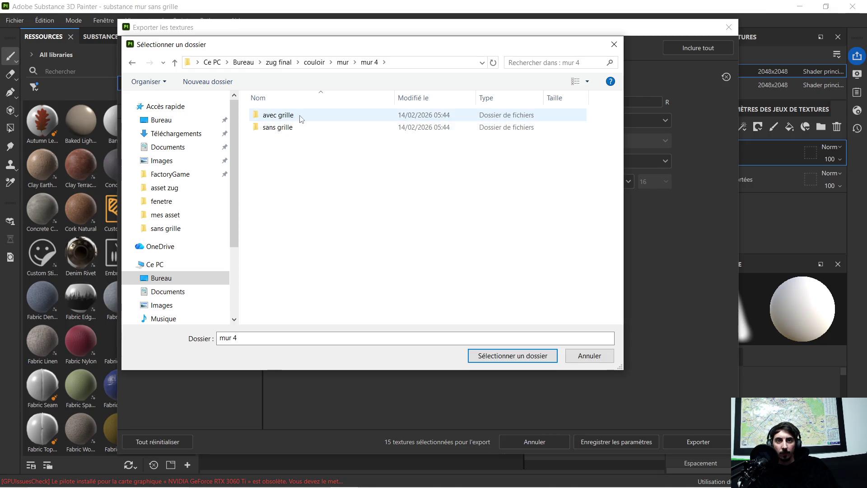
pyautogui.doubleClick(290, 127)
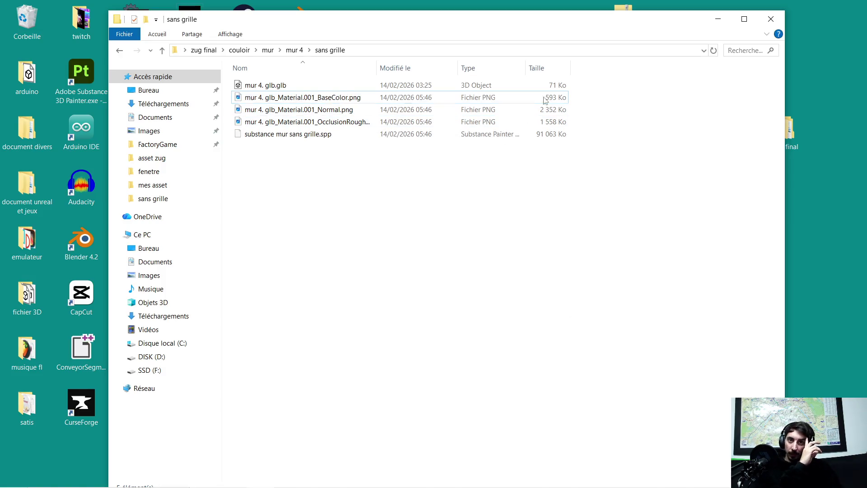
# - Close the sans grille window and drag substance mur avec grille.spp from mur 4 into avec grille
pyautogui.click(770, 19)
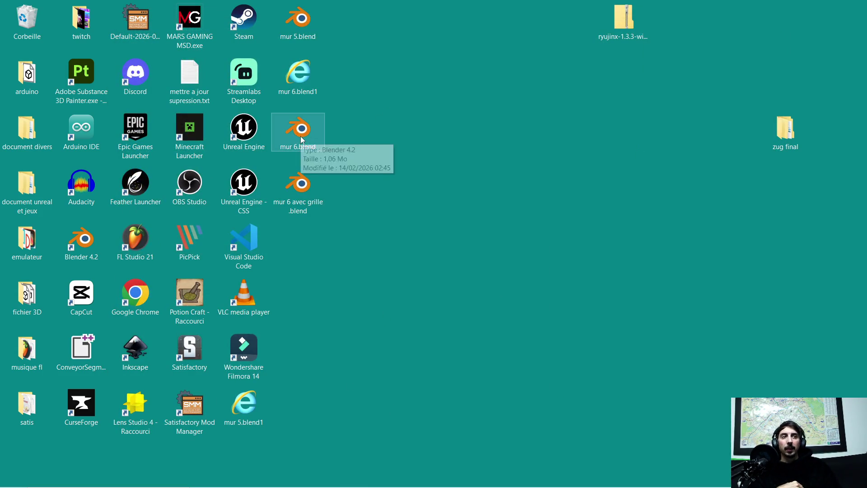
pyautogui.doubleClick(793, 137)
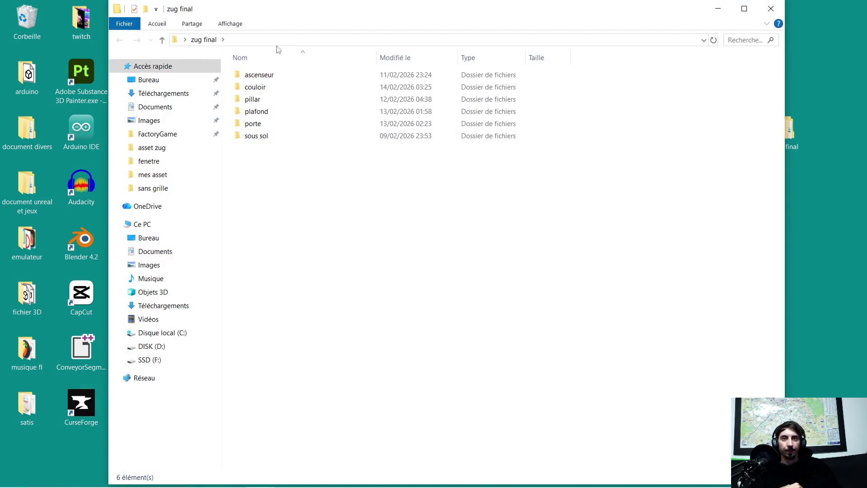
pyautogui.doubleClick(273, 90)
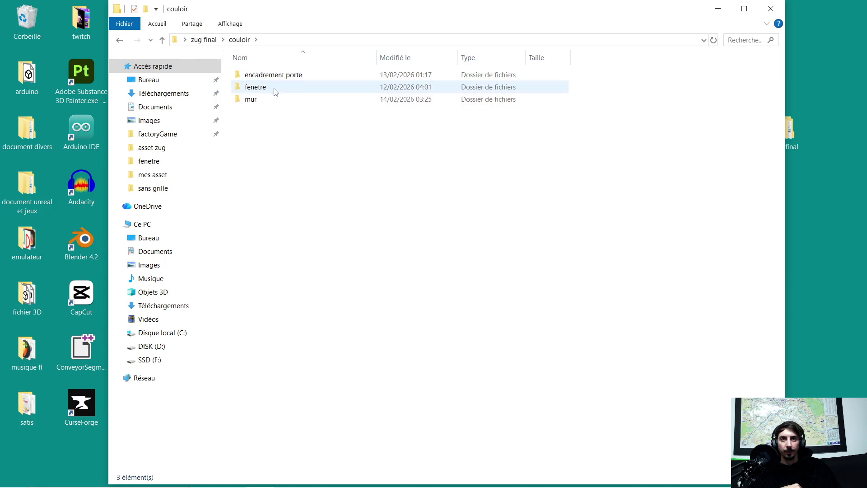
pyautogui.doubleClick(265, 99)
pyautogui.doubleClick(269, 102)
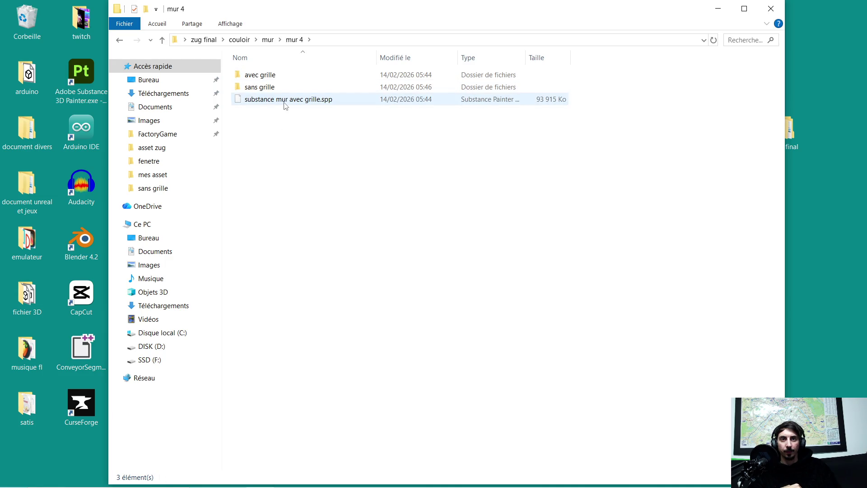
pyautogui.moveTo(284, 105); pyautogui.dragTo(280, 77)
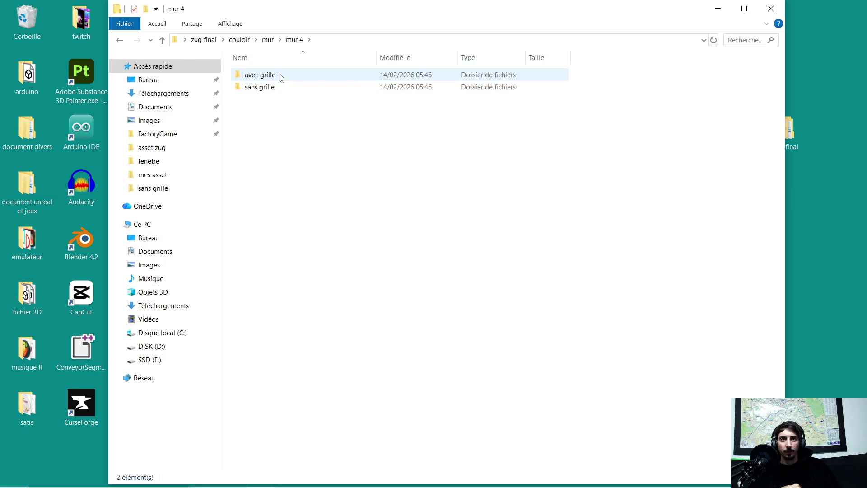
# - Create a folder named 'blend' in mur 4 and open it
pyautogui.rightClick(258, 128)
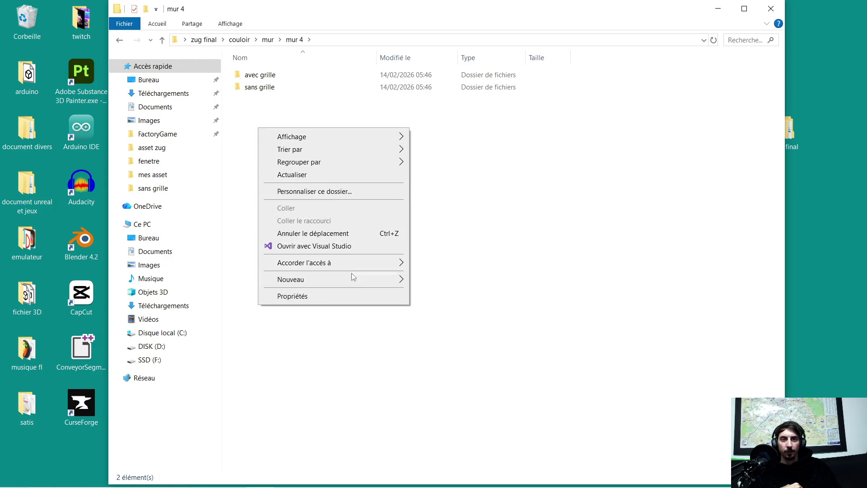
pyautogui.moveTo(372, 281)
pyautogui.click(434, 280)
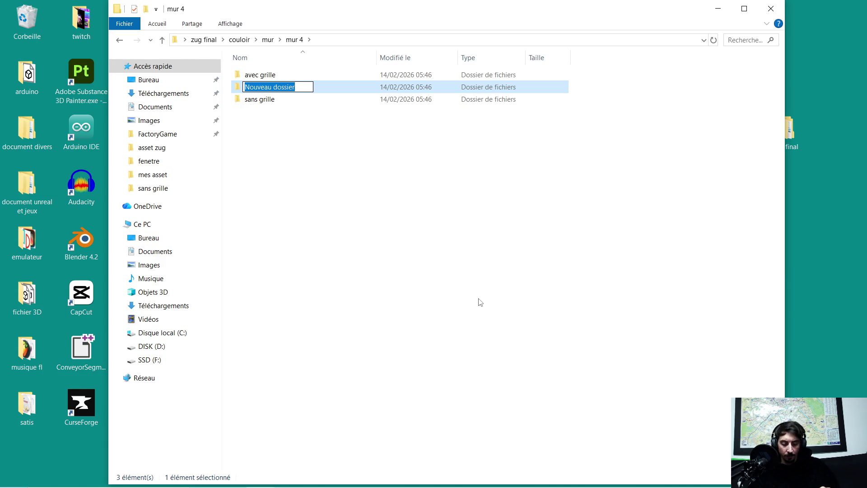
pyautogui.write('blend')
pyautogui.press('Return')
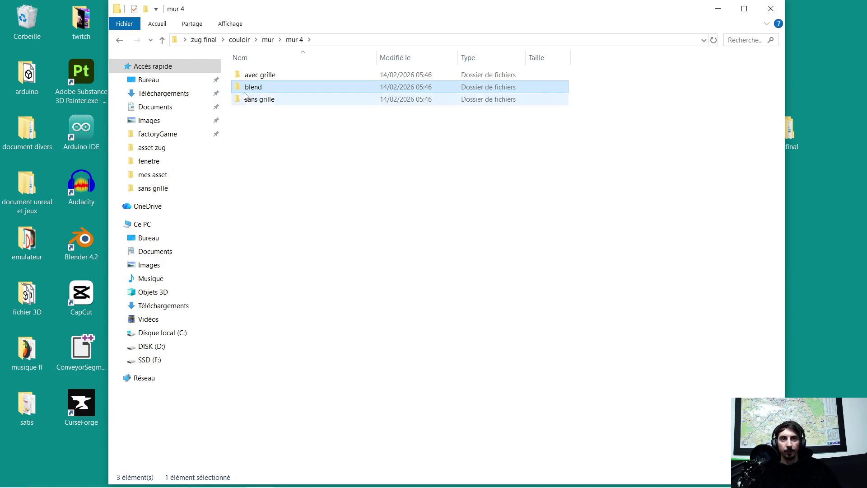
pyautogui.doubleClick(252, 87)
# - Move the desktop's mur 5 and mur 6 .blend and .blend1 files into blend, then close the window
pyautogui.moveTo(301, 18)
pyautogui.mouseDown()
pyautogui.moveTo(487, 60)
pyautogui.moveTo(560, 61)
pyautogui.mouseUp()
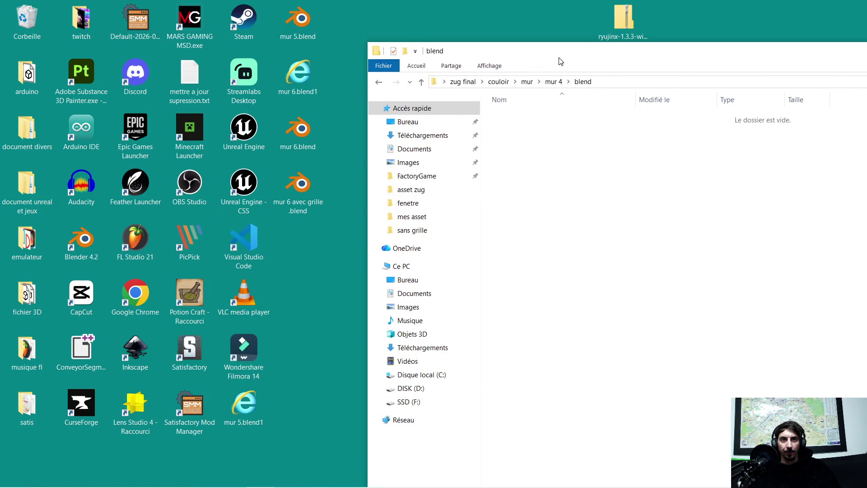
pyautogui.moveTo(298, 130); pyautogui.dragTo(585, 169)
pyautogui.moveTo(299, 186); pyautogui.dragTo(417, 171)
pyautogui.moveTo(305, 18); pyautogui.dragTo(582, 171)
pyautogui.moveTo(246, 406); pyautogui.dragTo(526, 199)
pyautogui.moveTo(298, 75); pyautogui.dragTo(528, 186)
pyautogui.moveTo(613, 53); pyautogui.dragTo(295, 23)
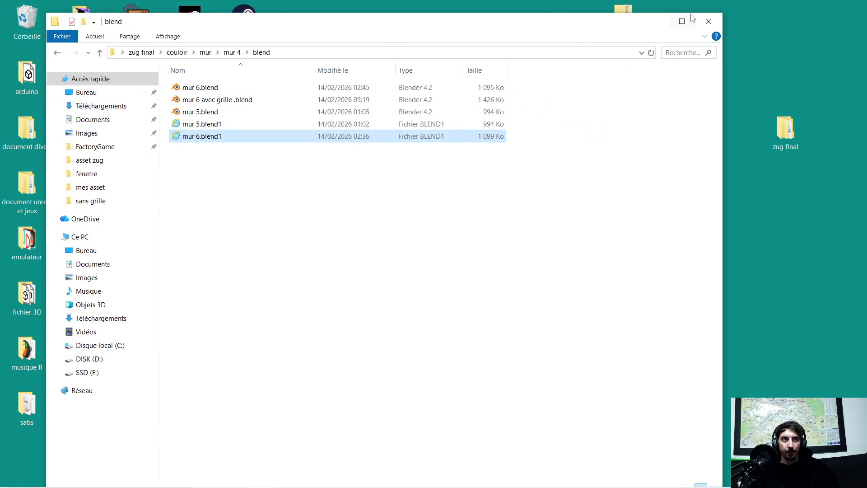
pyautogui.click(708, 21)
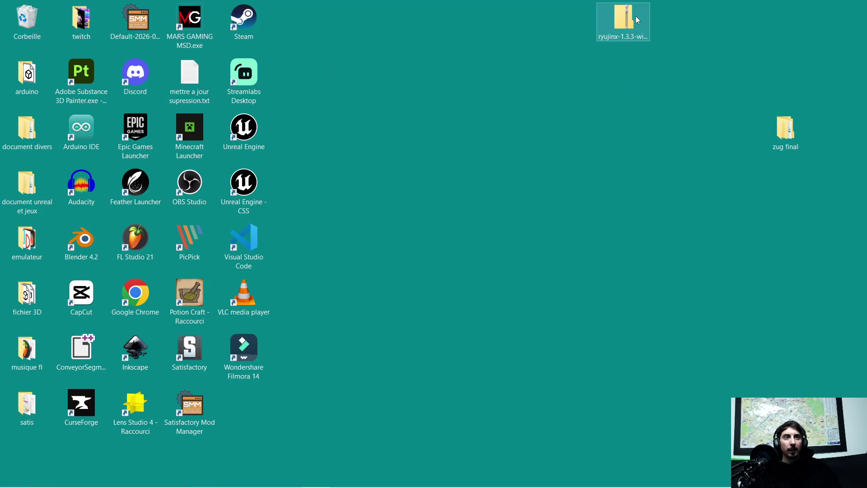
# - File the Ryujinx zip into the emulateur folder and move zug final to the desktop's top
pyautogui.moveTo(635, 21)
pyautogui.mouseDown()
pyautogui.moveTo(151, 204)
pyautogui.moveTo(42, 142)
pyautogui.moveTo(39, 241)
pyautogui.mouseUp()
pyautogui.moveTo(801, 128)
pyautogui.mouseDown()
pyautogui.moveTo(526, 87)
pyautogui.moveTo(351, 34)
pyautogui.mouseUp()
pyautogui.moveTo(567, 39); pyautogui.dragTo(574, 34)
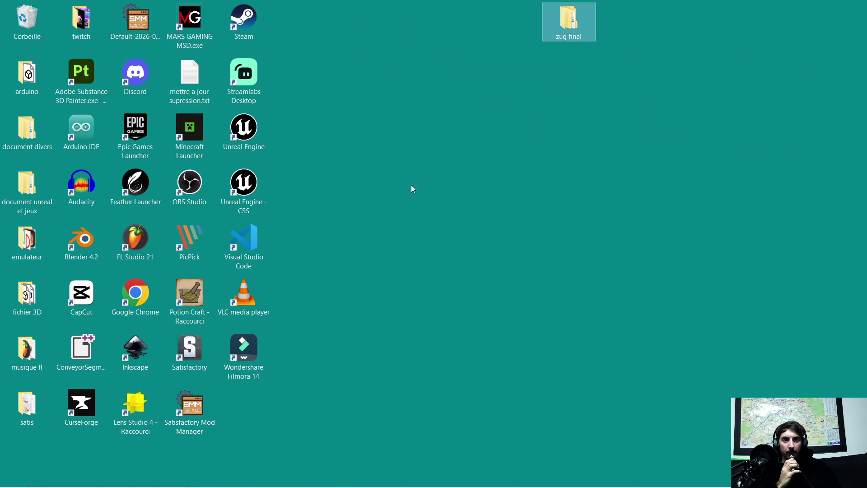
pyautogui.click(393, 216)
# - Bring up the unsaved Blender 4.2 window, then hide it to show the desktop
pyautogui.moveTo(286, 486)
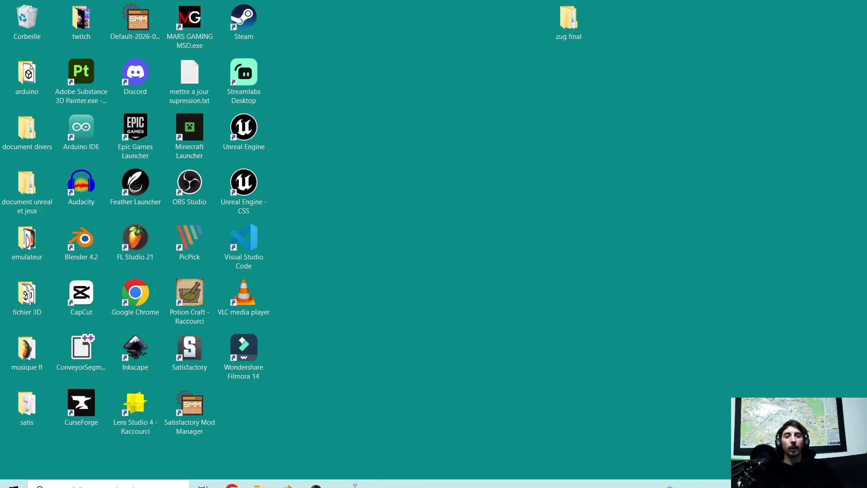
pyautogui.click(313, 430)
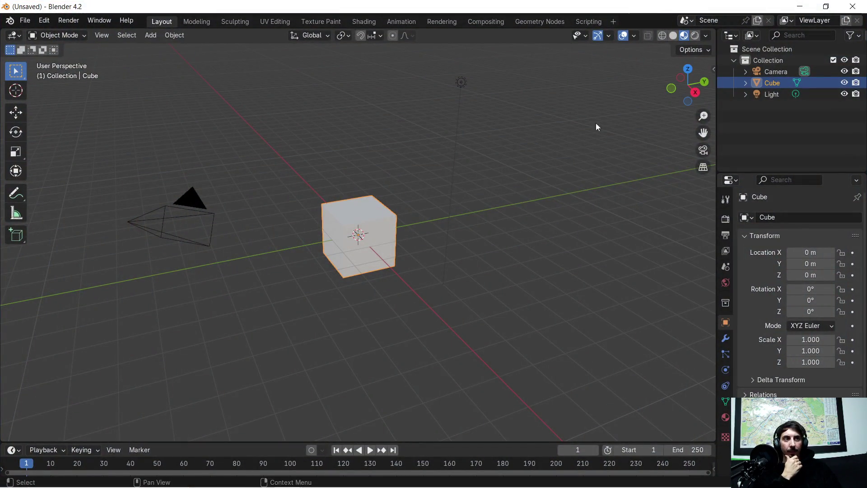
pyautogui.press('super+d')
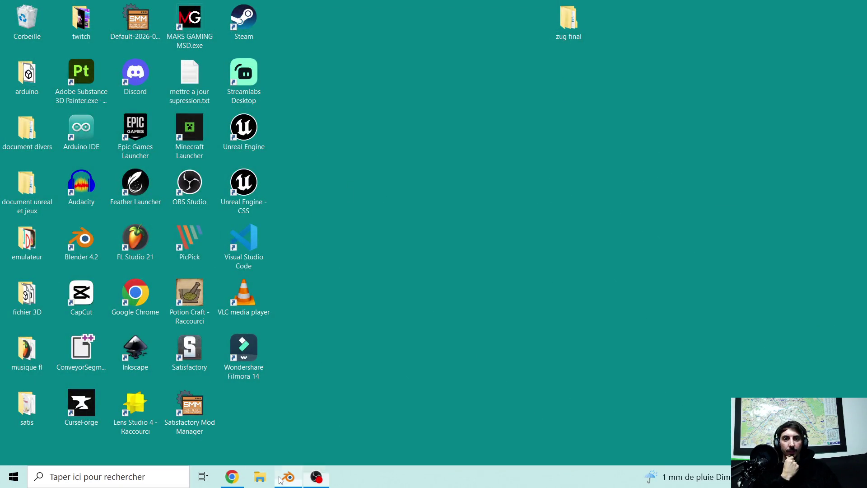
# - Bring back the mur 6 avec grille Blender scene and begin saving it to a new location
pyautogui.click(286, 486)
pyautogui.click(24, 20)
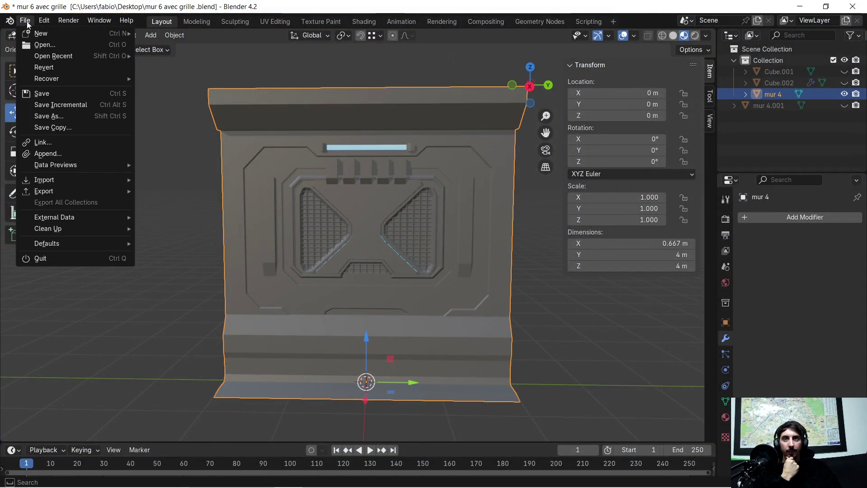
pyautogui.moveTo(64, 191)
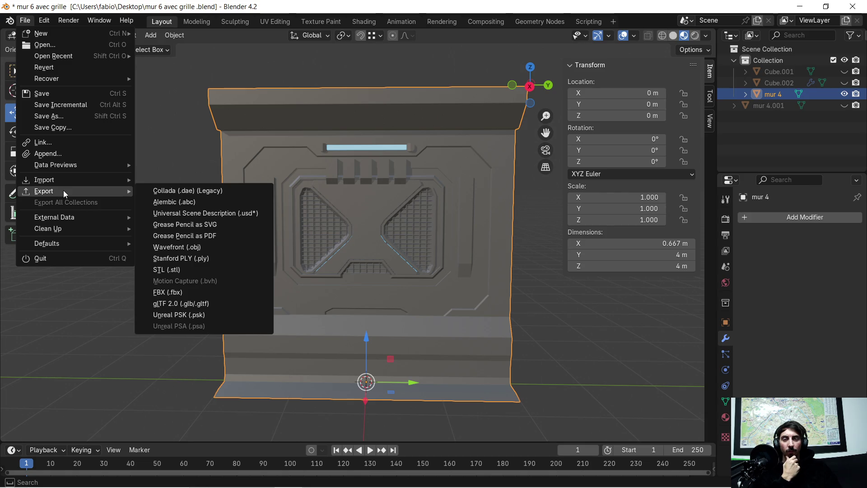
pyautogui.moveTo(59, 39)
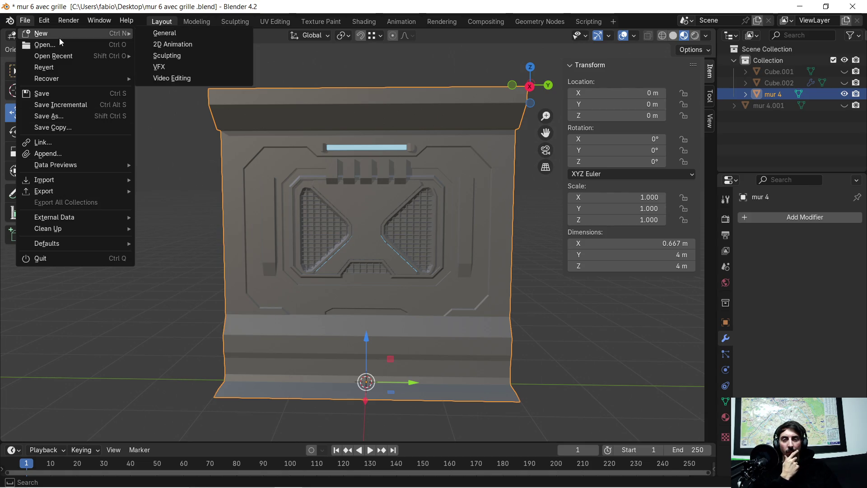
pyautogui.click(59, 117)
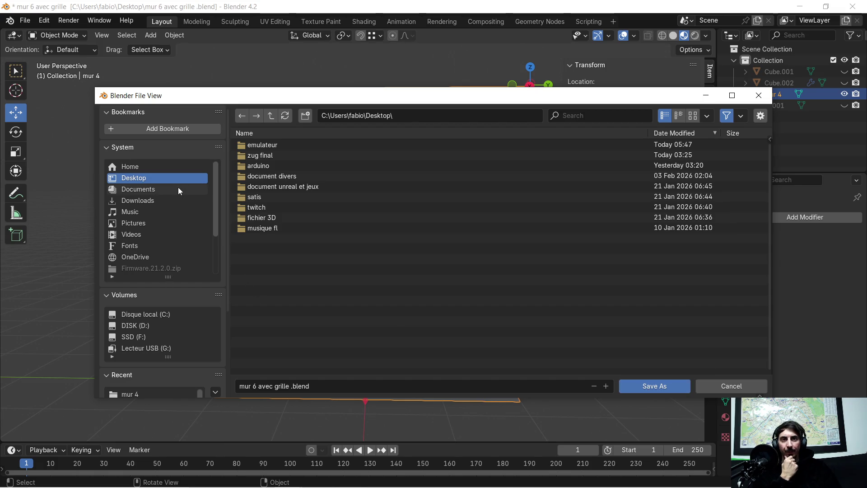
# - Save it into zug final\couloir\mur\mur 4\blend, replacing the old copy, then close Blender
pyautogui.doubleClick(289, 156)
pyautogui.click(294, 143)
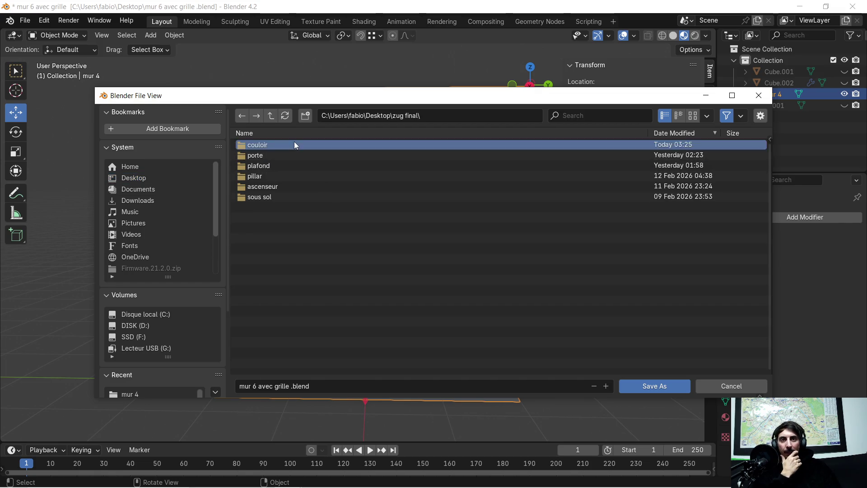
pyautogui.doubleClick(294, 142)
pyautogui.doubleClick(278, 144)
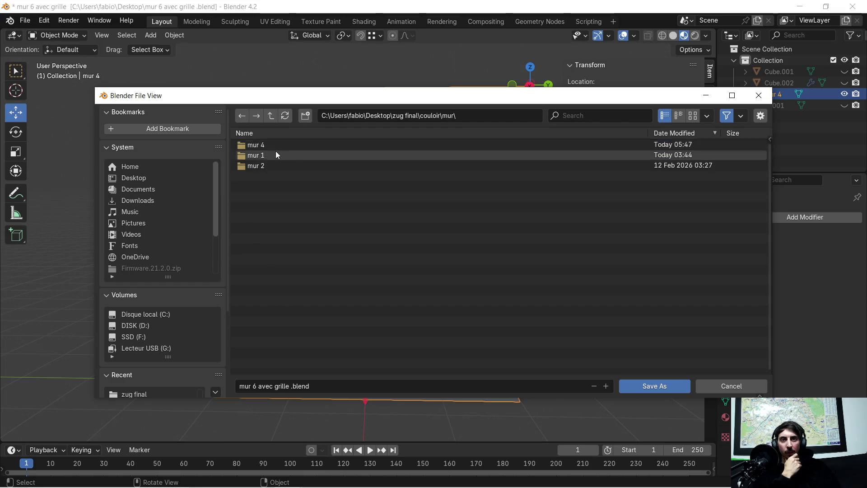
pyautogui.doubleClick(279, 145)
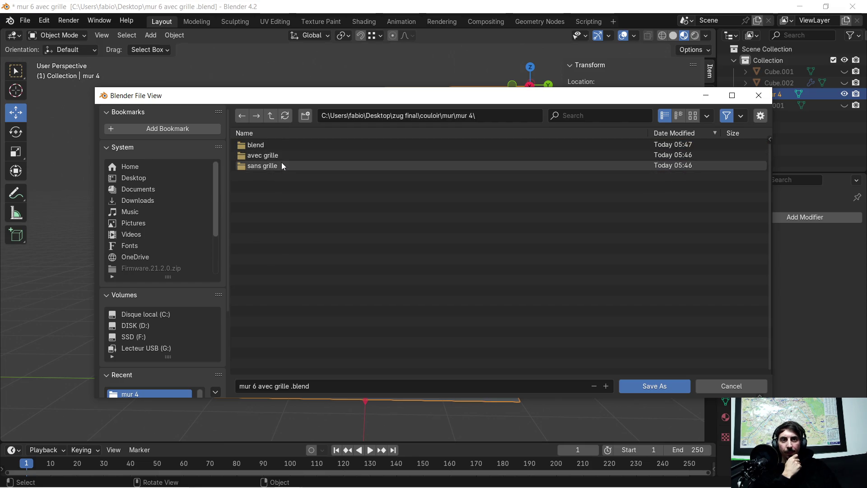
pyautogui.click(280, 144)
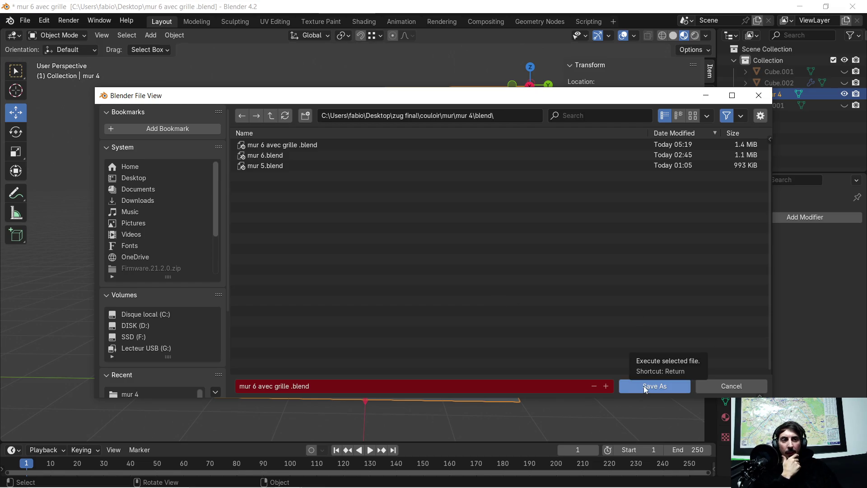
pyautogui.click(643, 385)
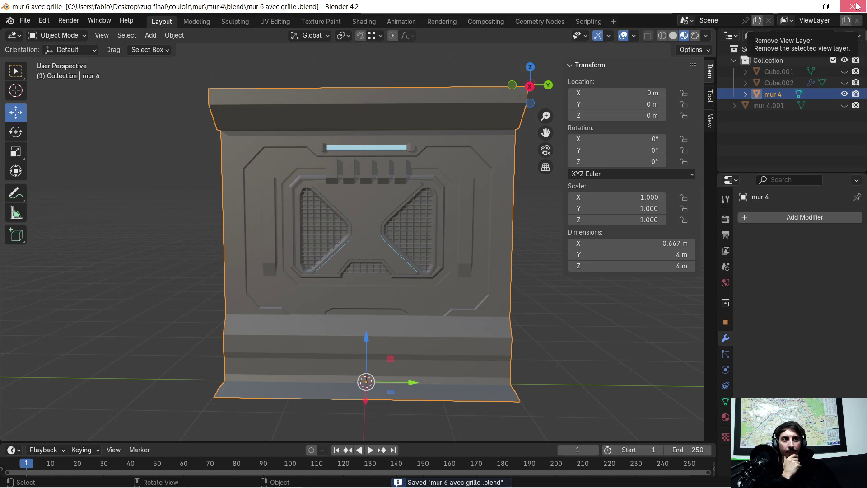
pyautogui.click(852, 6)
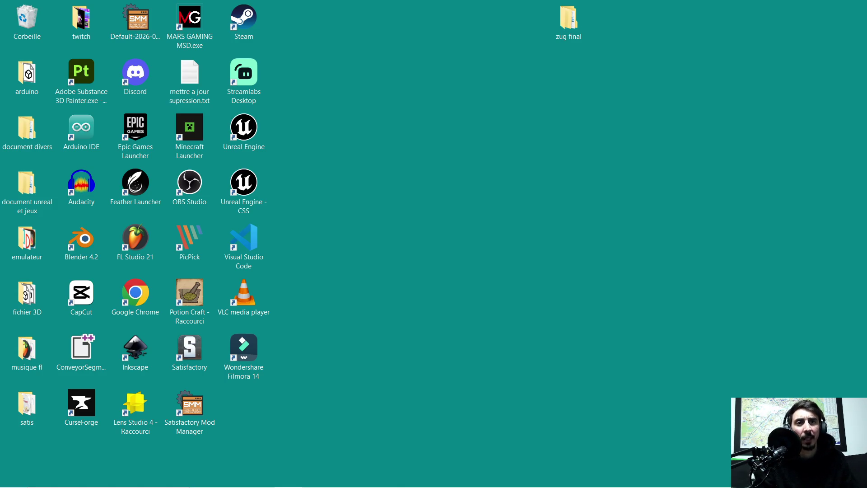
pyautogui.moveTo(248, 485)
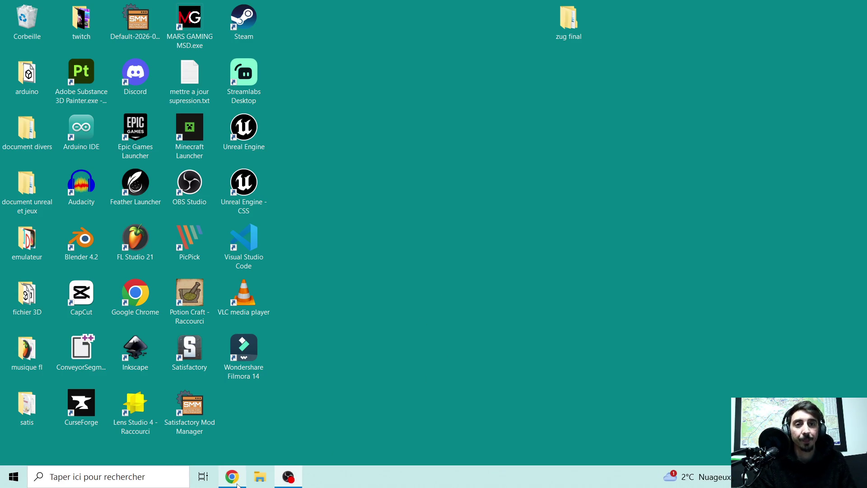
# - Back in Chrome, run a Google search for 'star rupture'
pyautogui.click(231, 483)
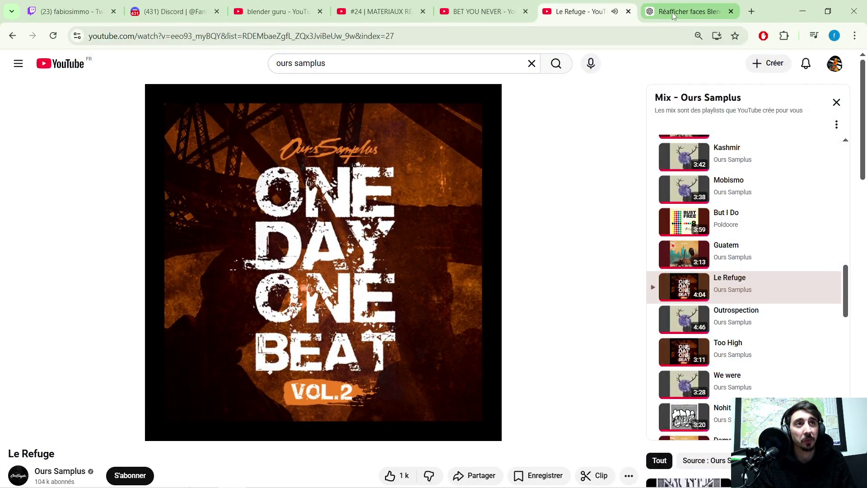
pyautogui.click(689, 11)
pyautogui.click(402, 38)
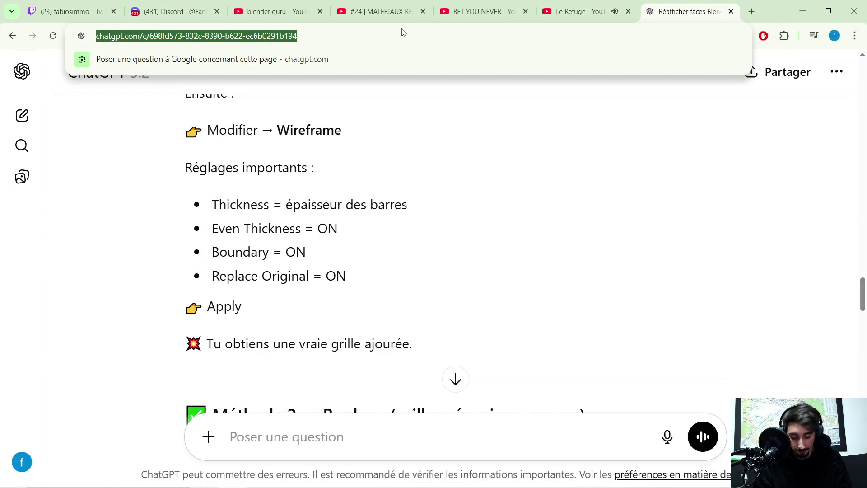
pyautogui.write('st')
pyautogui.press('BackSpace')
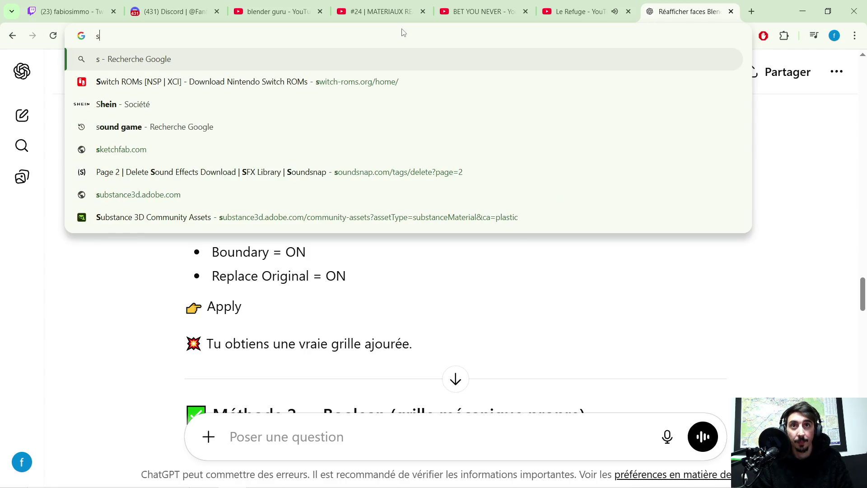
pyautogui.write('a')
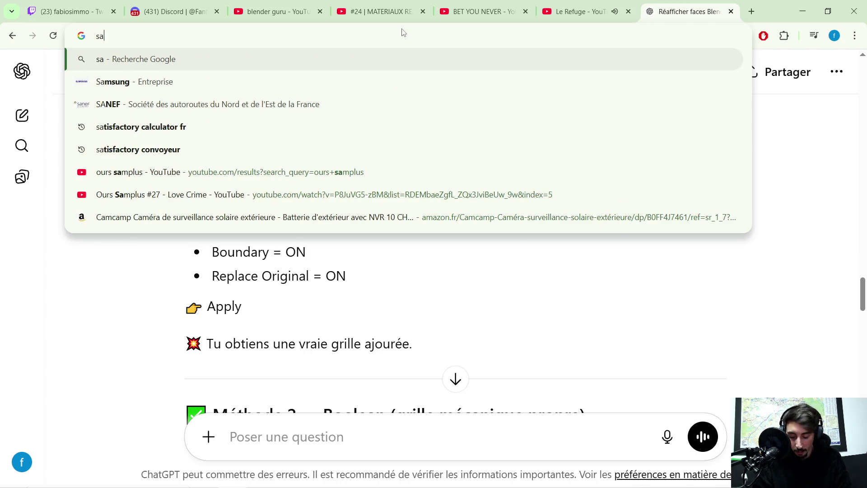
pyautogui.press('BackSpace')
pyautogui.write('tar ')
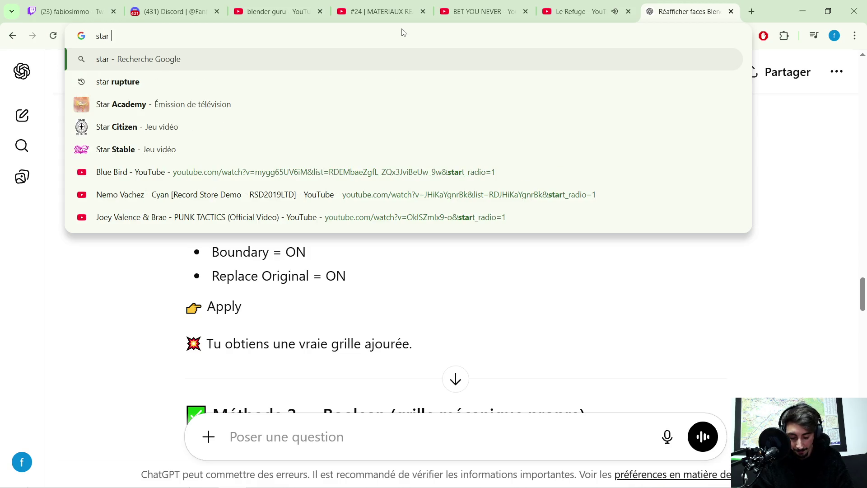
pyautogui.write('rupture')
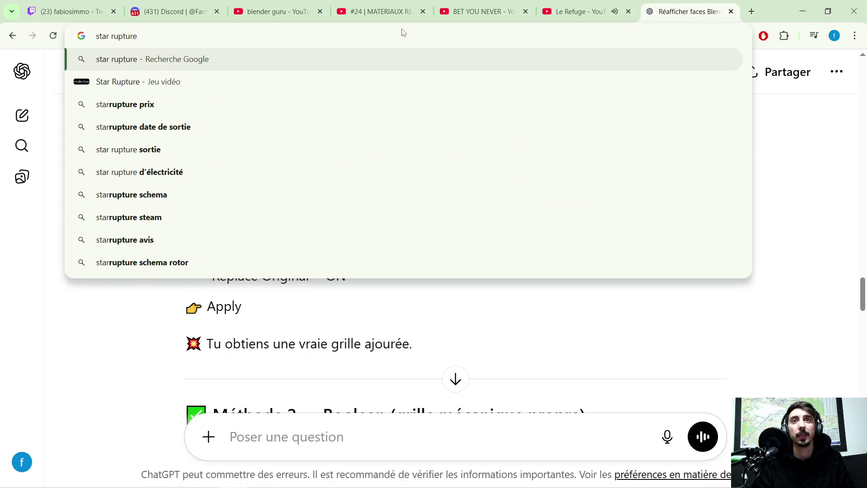
pyautogui.press('Return')
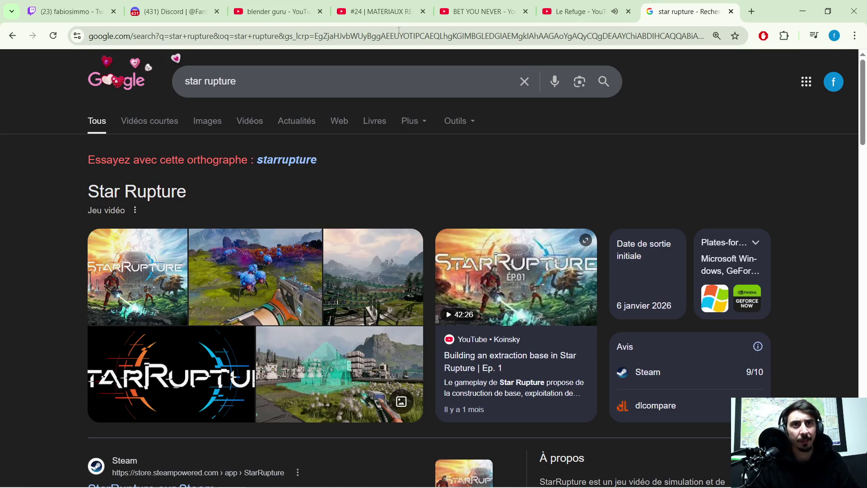
# - Accept the 'starrupture' spelling suggestion and open the game's Steam store result
pyautogui.click(303, 162)
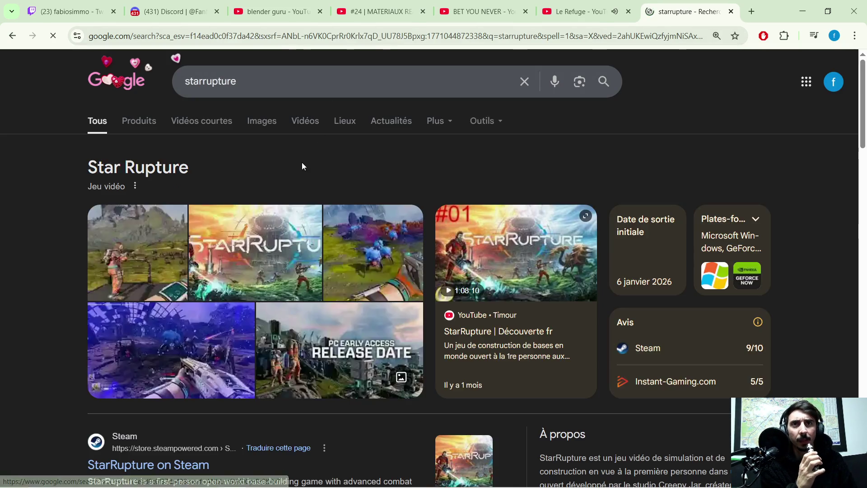
pyautogui.scroll(-4, 409, 154)
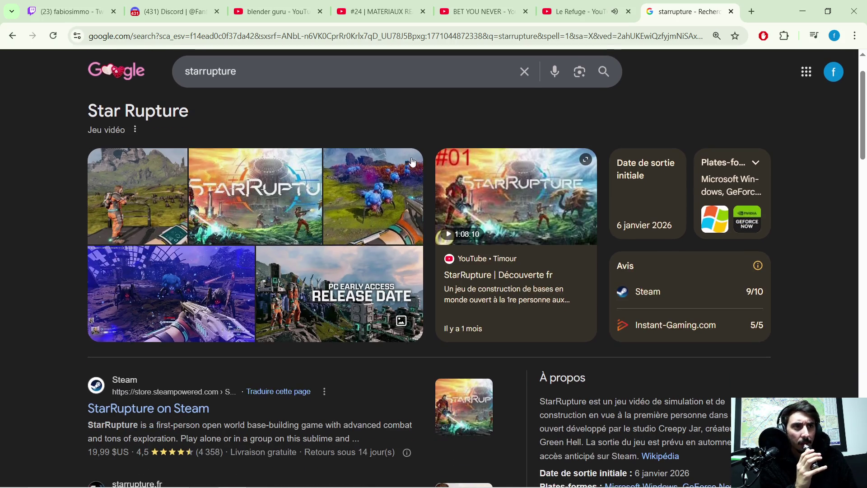
pyautogui.scroll(-1, 316, 217)
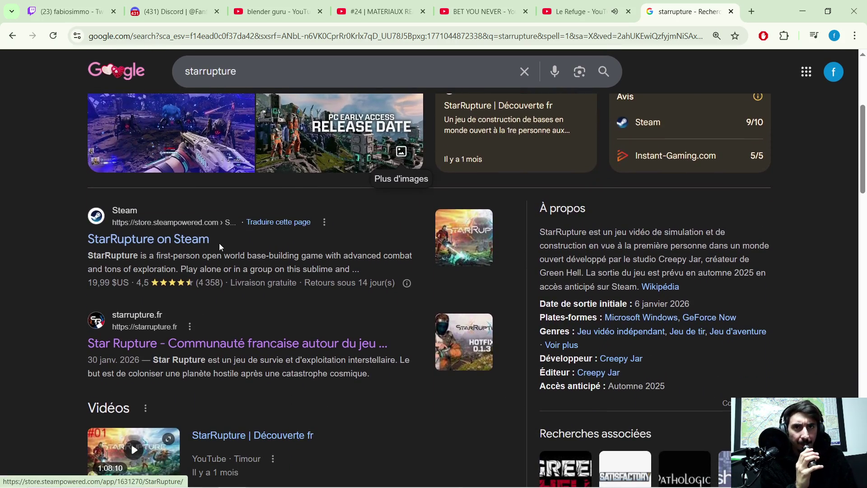
pyautogui.click(179, 242)
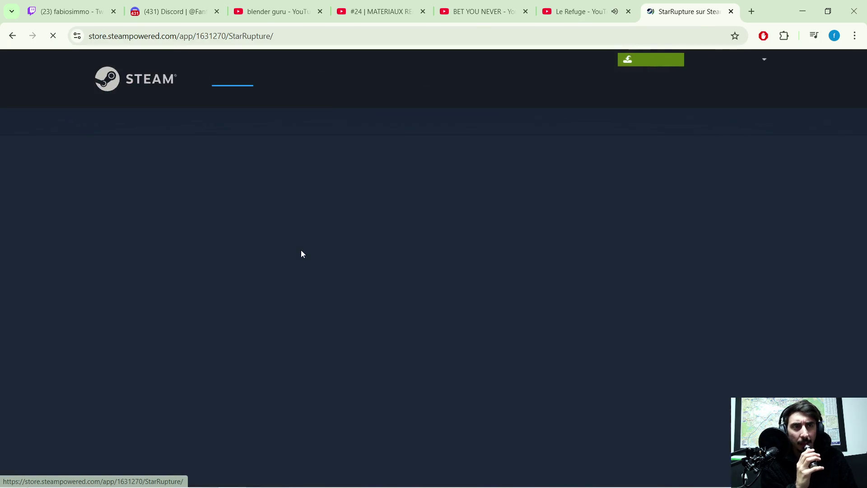
# - Scroll the StarRupture Steam page to its editions: 19,99€ base game and 5%-off supporter bundle
pyautogui.scroll(-4, 384, 245)
pyautogui.scroll(-10, 383, 241)
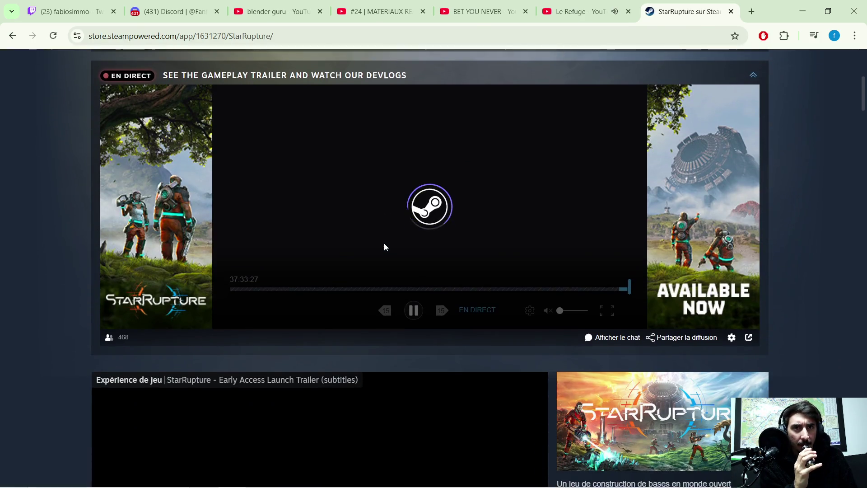
pyautogui.scroll(-5, 384, 238)
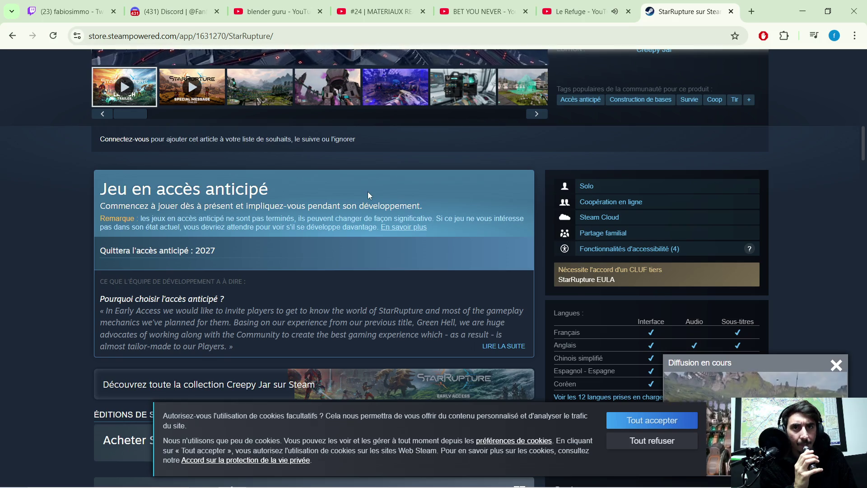
pyautogui.scroll(-1, 364, 200)
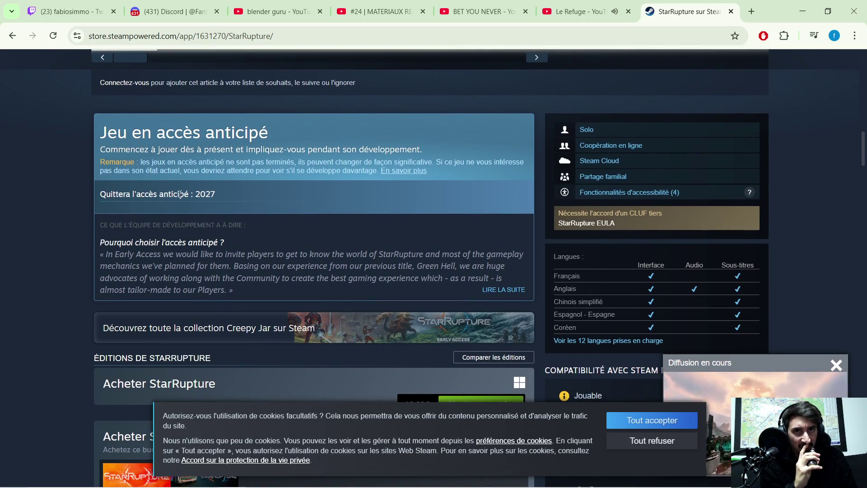
pyautogui.scroll(-3, 289, 188)
pyautogui.scroll(-3, 305, 198)
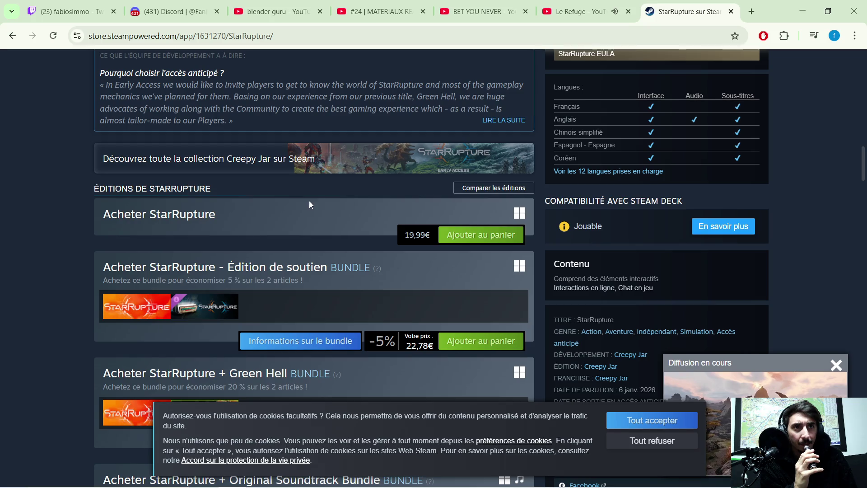
pyautogui.scroll(-1, 355, 201)
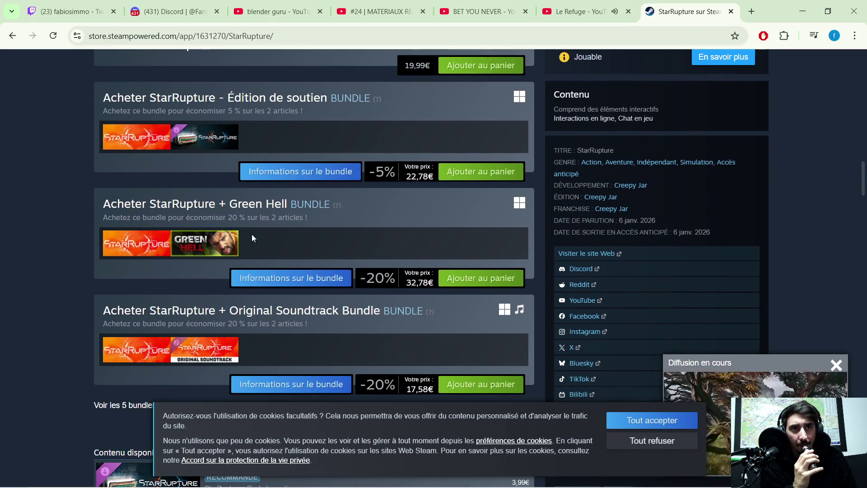
pyautogui.scroll(1, 287, 217)
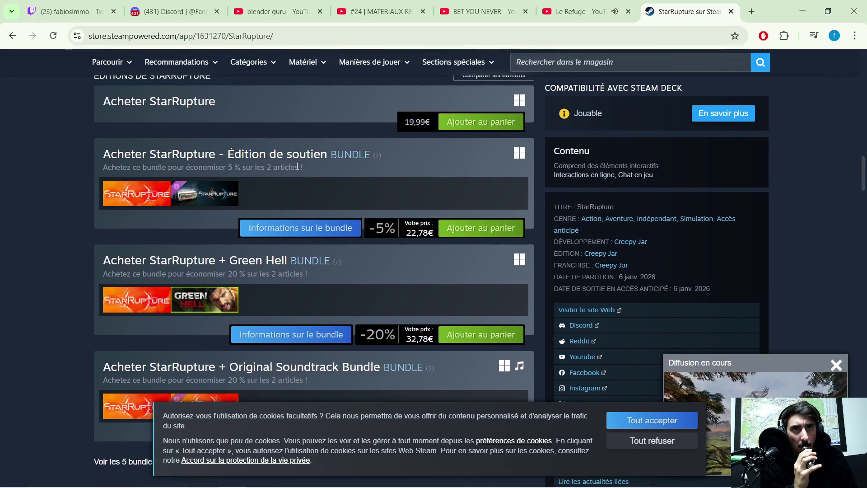
pyautogui.scroll(1, 316, 167)
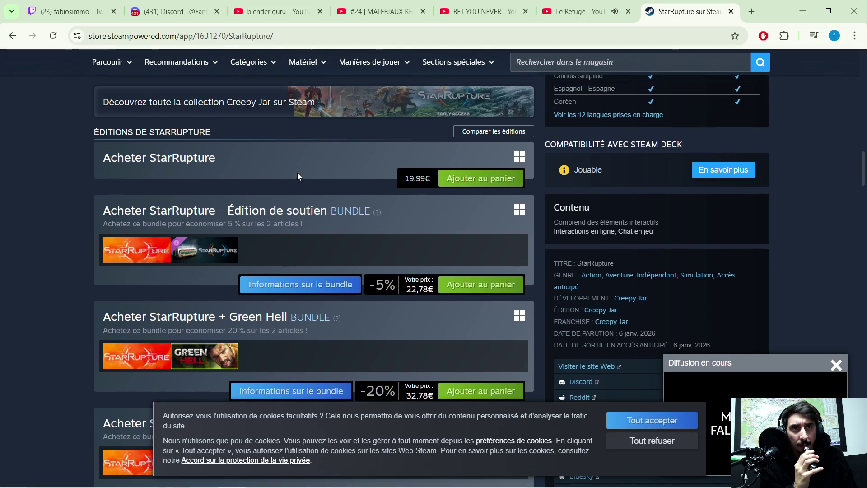
pyautogui.scroll(-1, 392, 189)
pyautogui.scroll(-1, 391, 195)
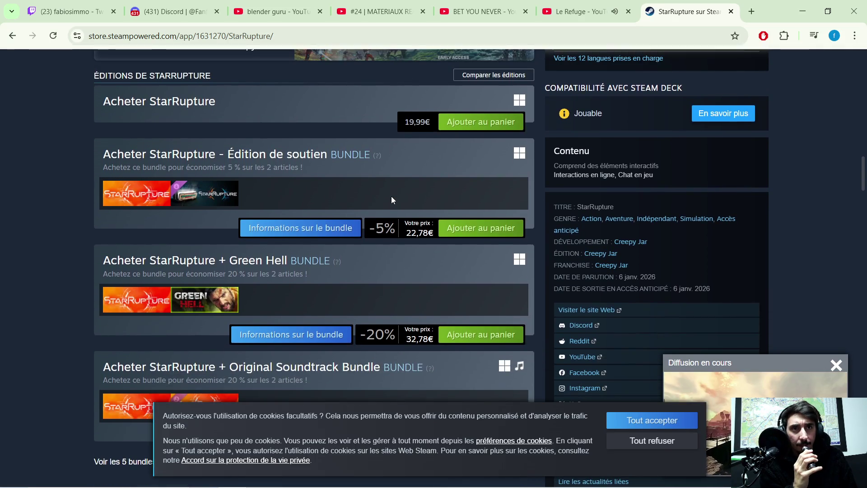
pyautogui.scroll(3, 343, 205)
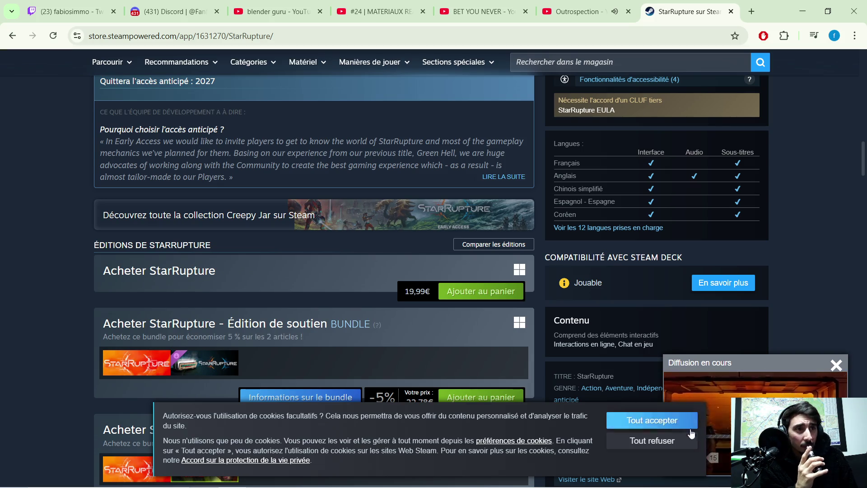
# - Refuse Steam's optional cookies with 'Tout refuser', then switch over to the Discord private messages
pyautogui.click(663, 440)
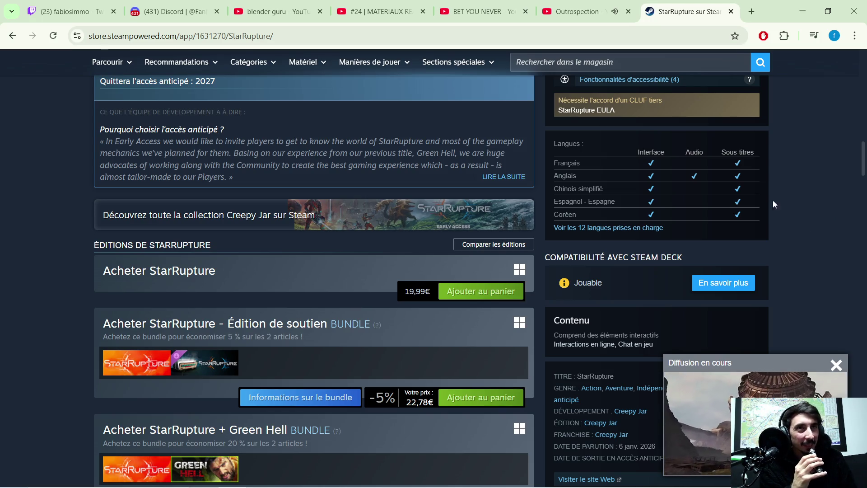
pyautogui.click(206, 12)
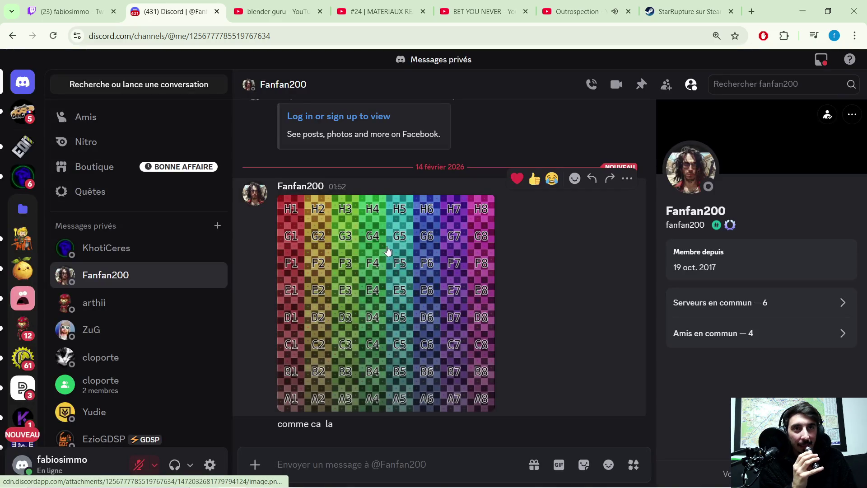
# - Scroll through the Discord DM history, then minimize the browser to reveal the desktop
pyautogui.scroll(4, 386, 250)
pyautogui.scroll(9, 386, 250)
pyautogui.scroll(-4, 384, 252)
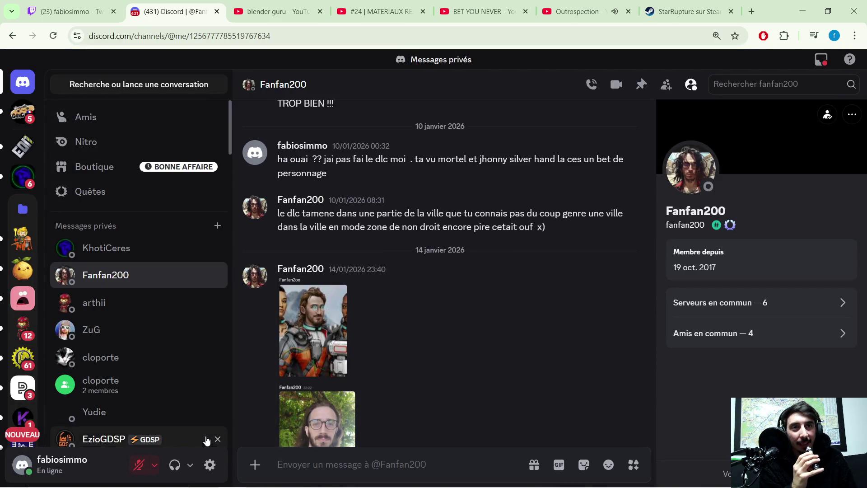
pyautogui.scroll(-1, 274, 364)
pyautogui.scroll(-1, 275, 365)
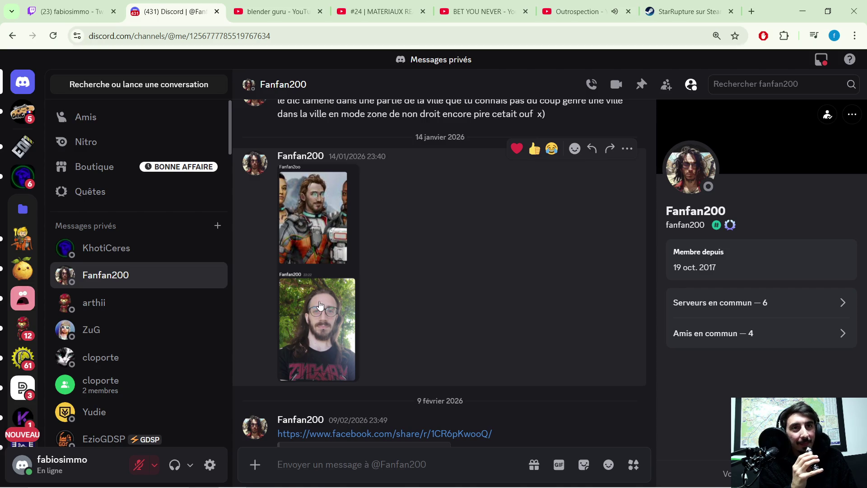
pyautogui.scroll(-3, 377, 234)
pyautogui.scroll(8, 391, 232)
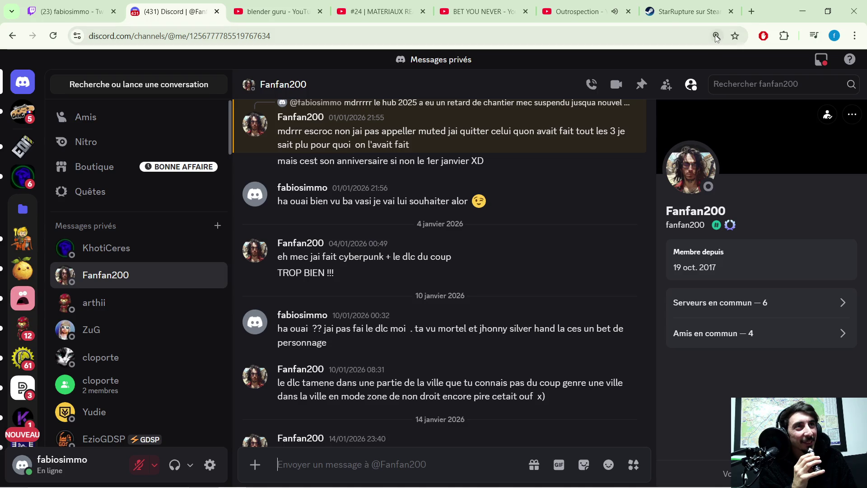
pyautogui.click(802, 11)
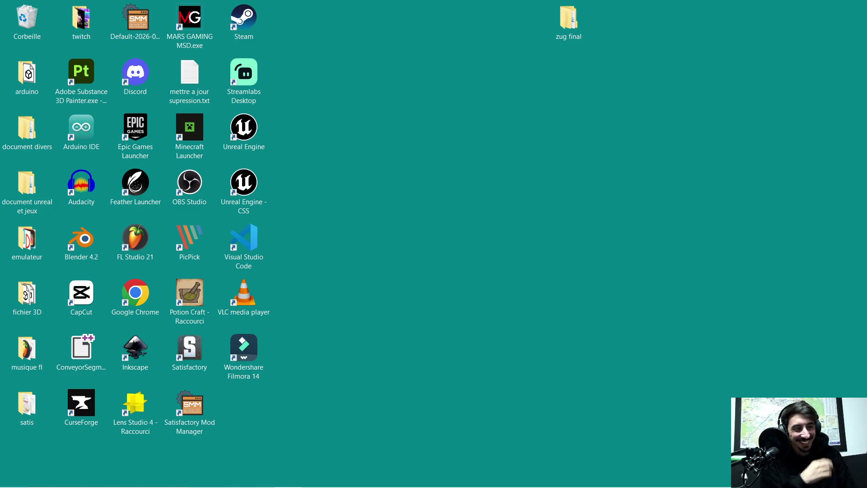
pyautogui.moveTo(371, 486)
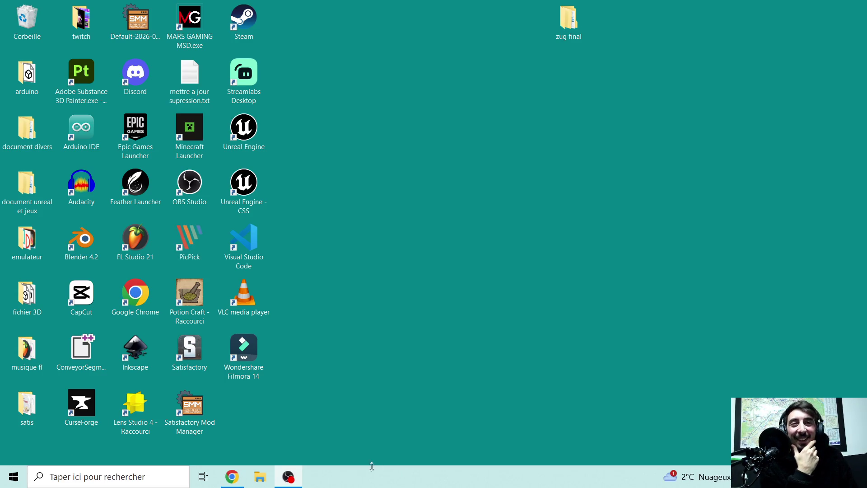